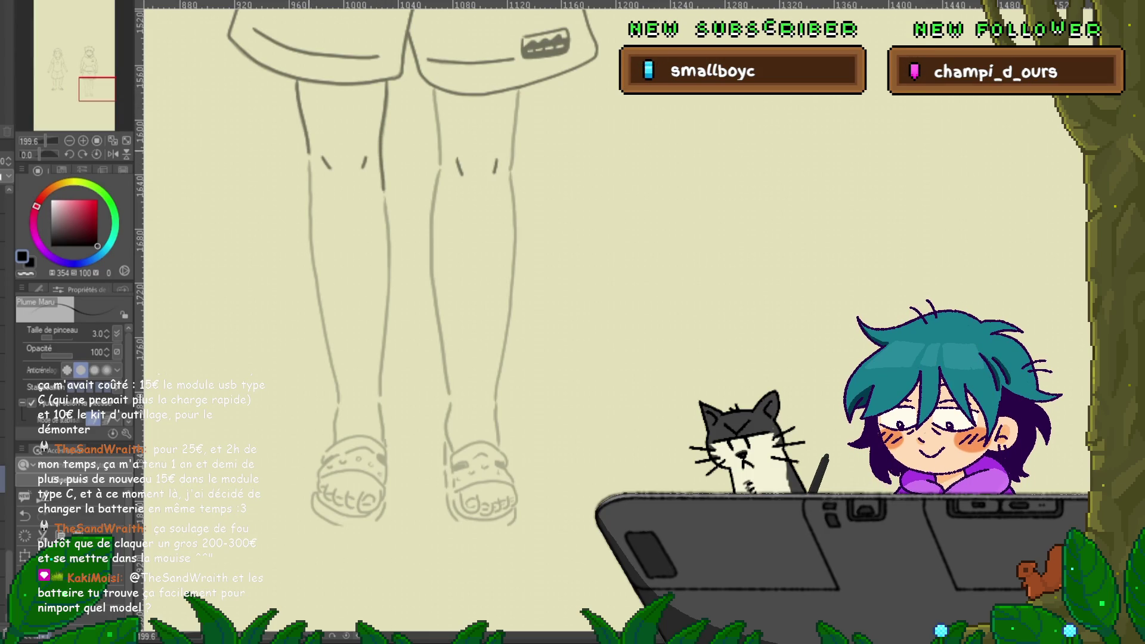
Step: Ink the left leg's outer and inner contour lines, then scroll down toward the feet
left_click_drag(309, 197, 339, 407)
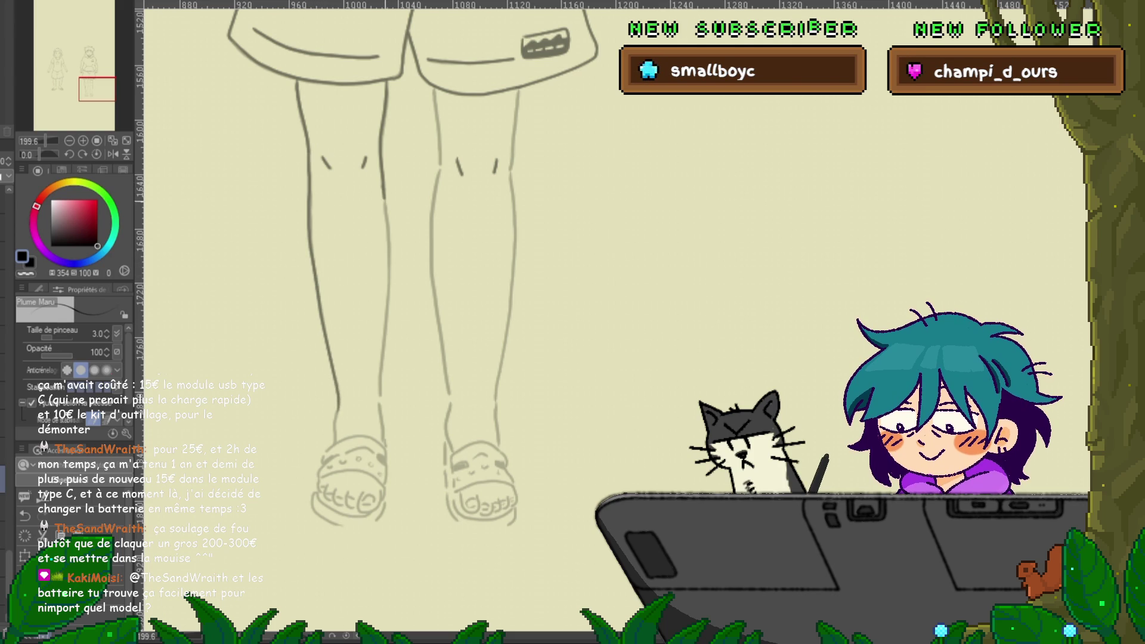
left_click_drag(383, 197, 389, 243)
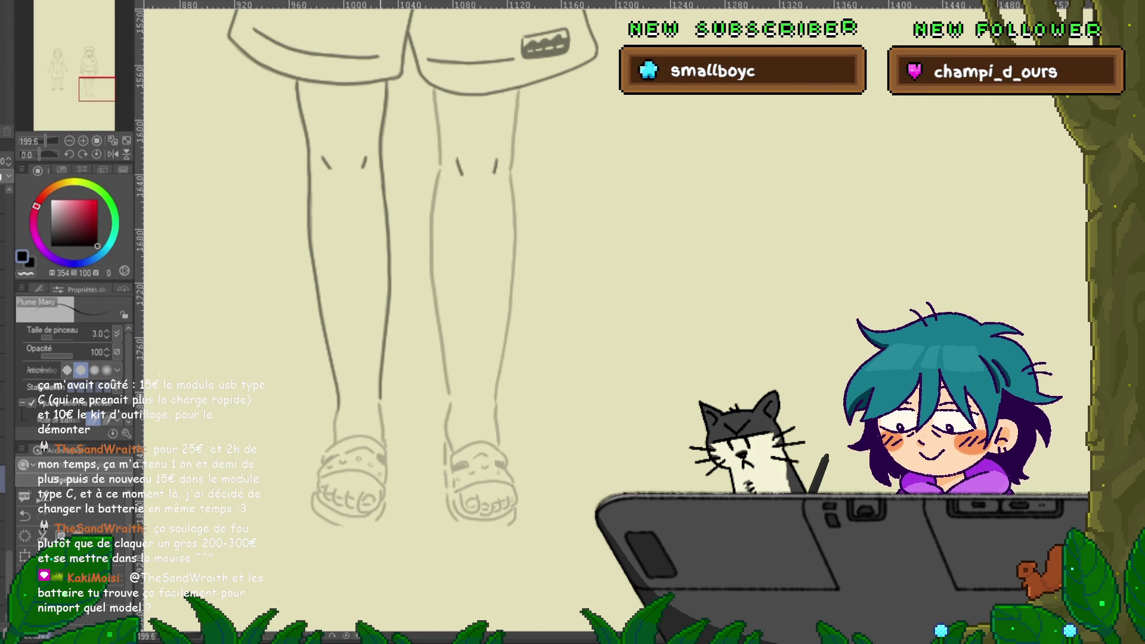
scroll(417, 268, "down", 5)
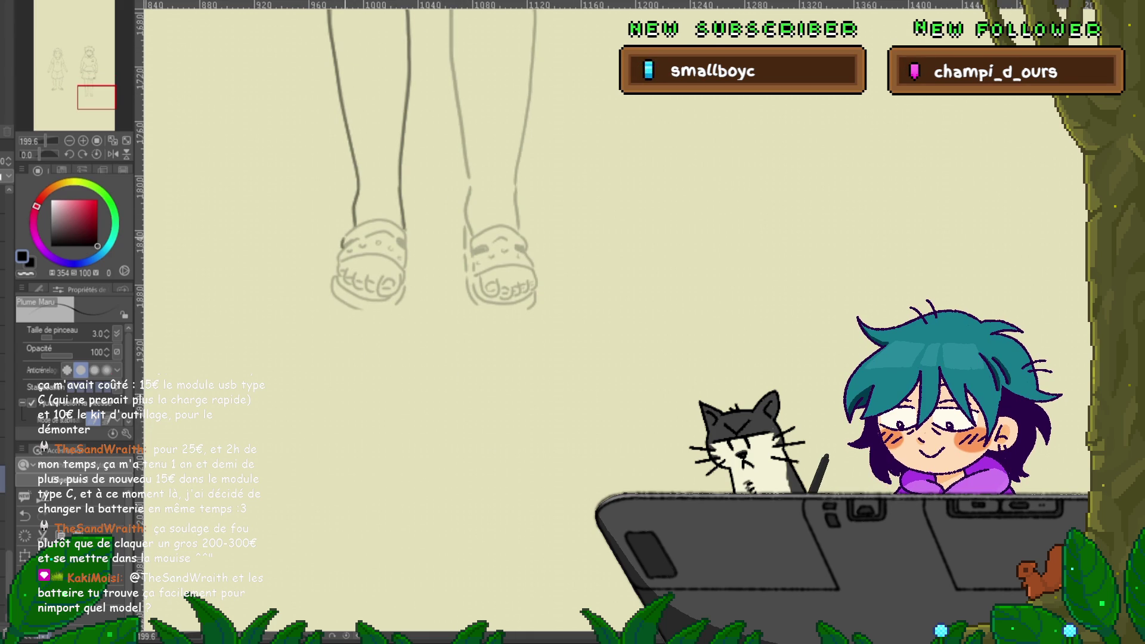
Step: Ink the left sandal's top edge and pan to bring both sandals into view
left_click_drag(377, 220, 386, 221)
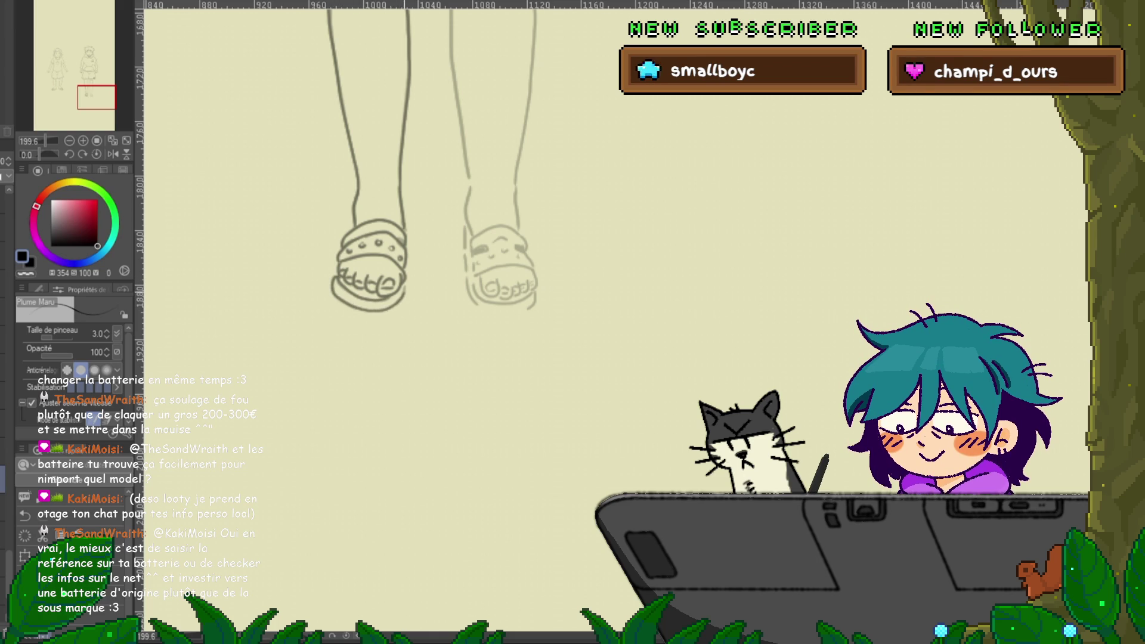
left_click_drag(417, 239, 372, 254)
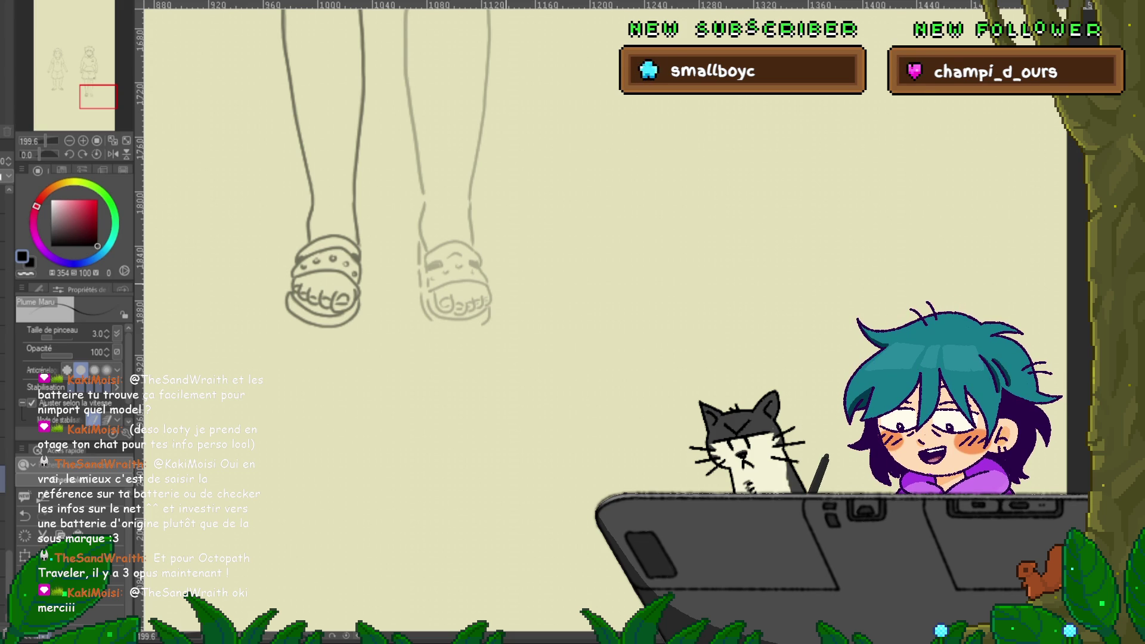
scroll(597, 322, "up", 5)
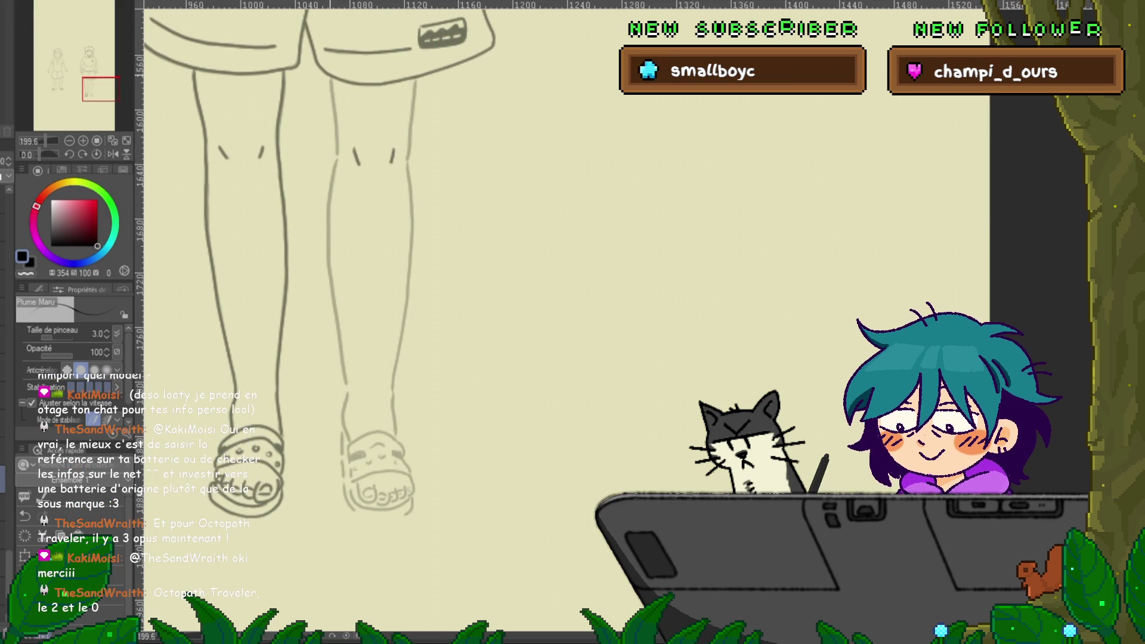
left_click_drag(339, 158, 333, 182)
key("ctrl+z")
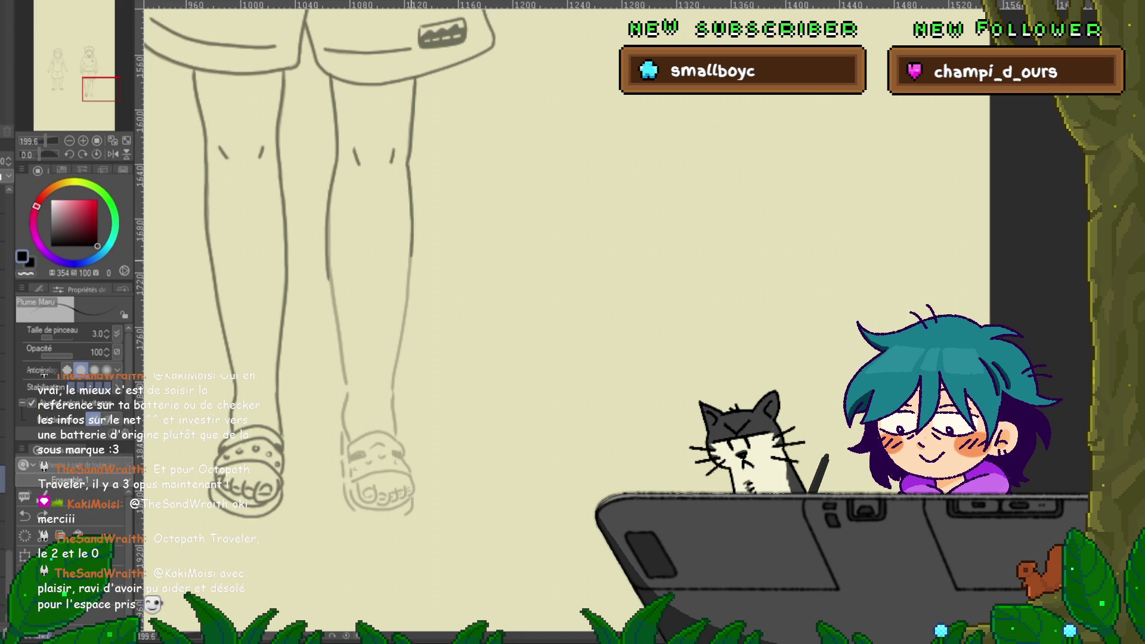
scroll(324, 259, "down", 2)
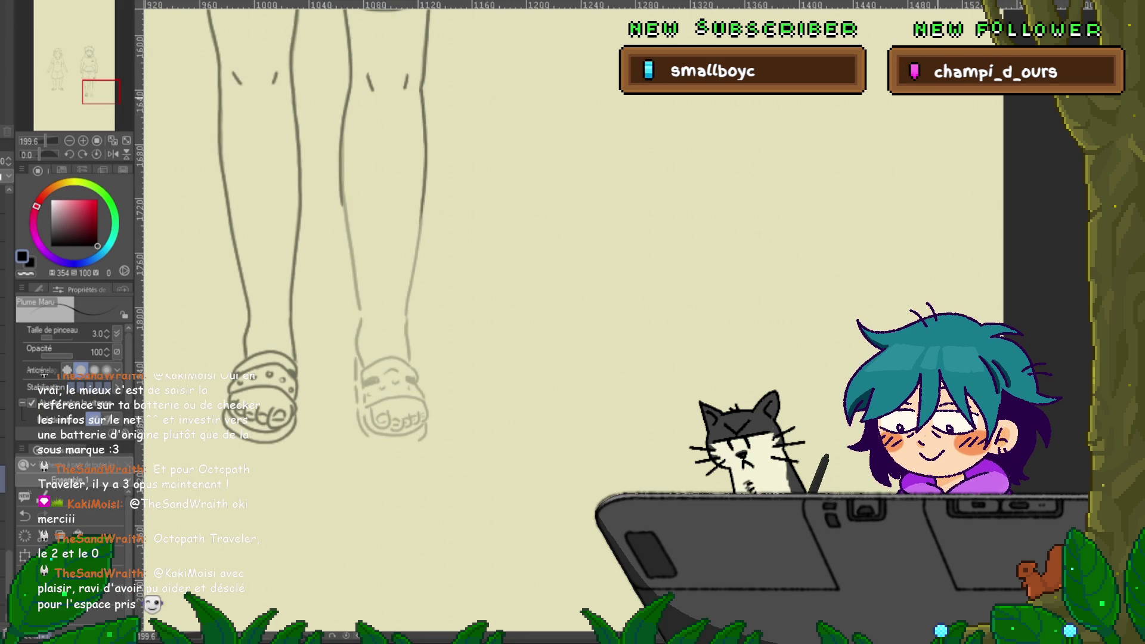
Step: Extend the right leg's inner vector line toward the ankle and smooth its lower curve
key("y")
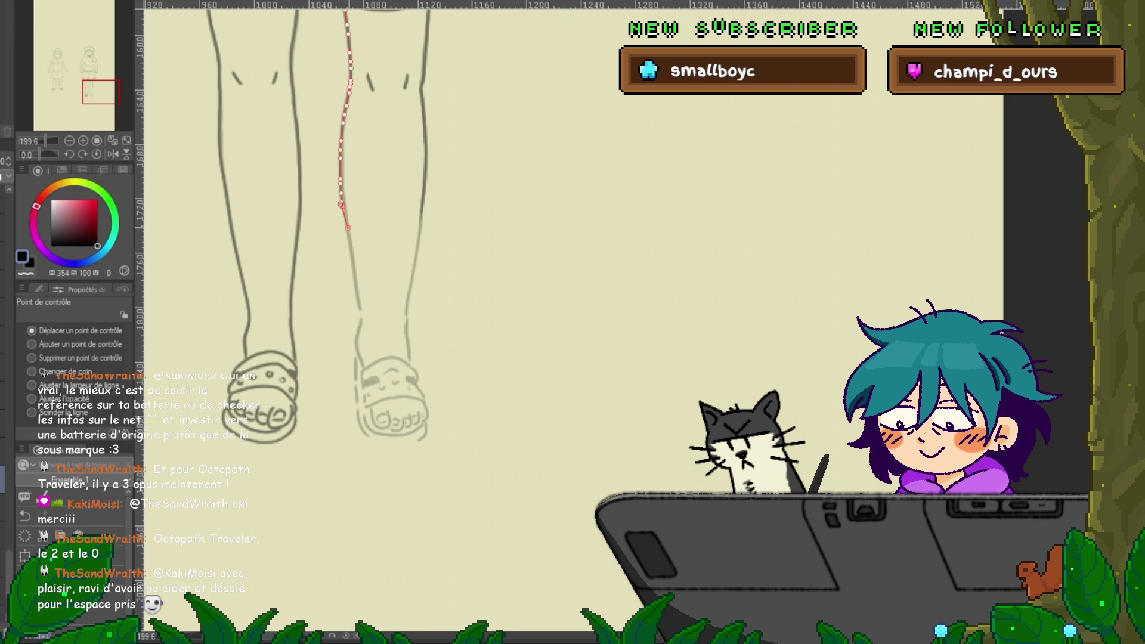
left_click_drag(341, 204, 348, 228)
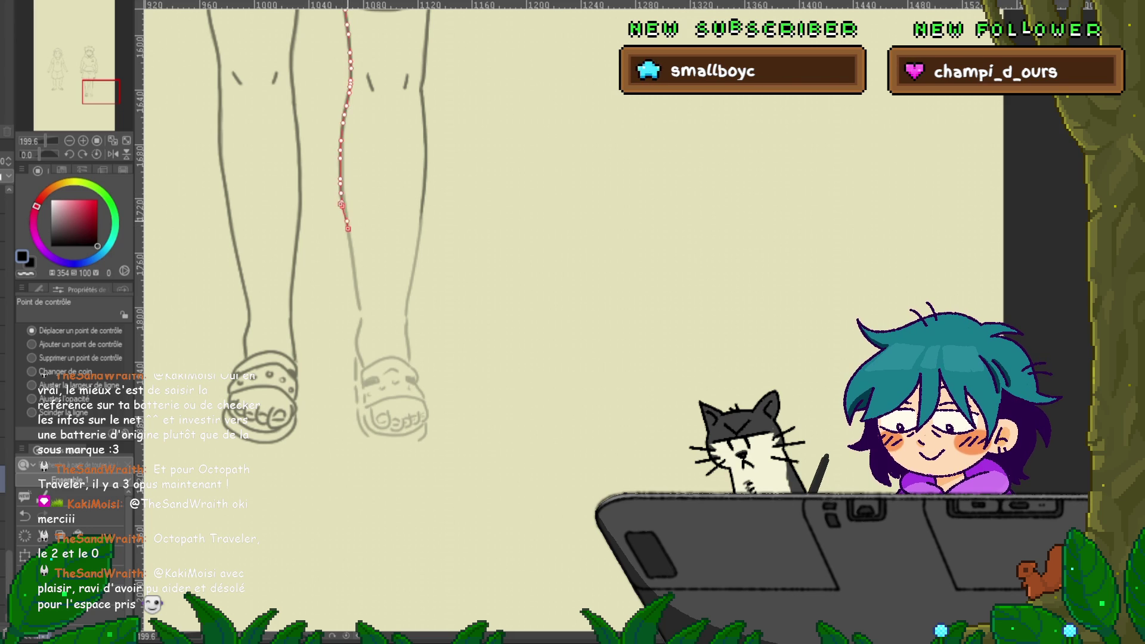
left_click(348, 227)
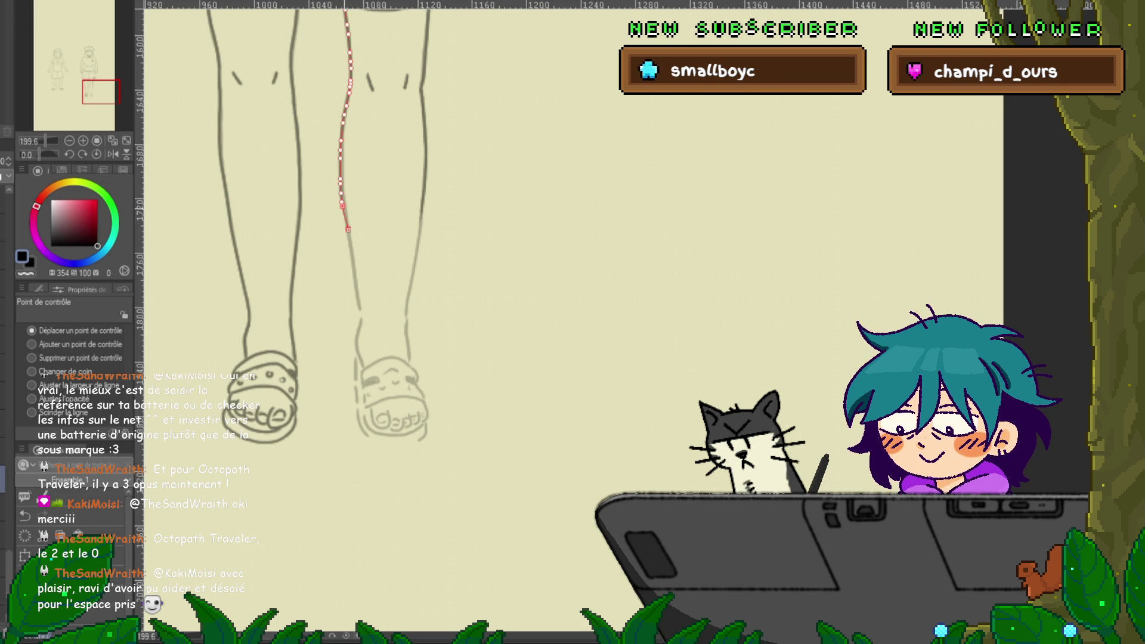
left_click_drag(342, 205, 347, 218)
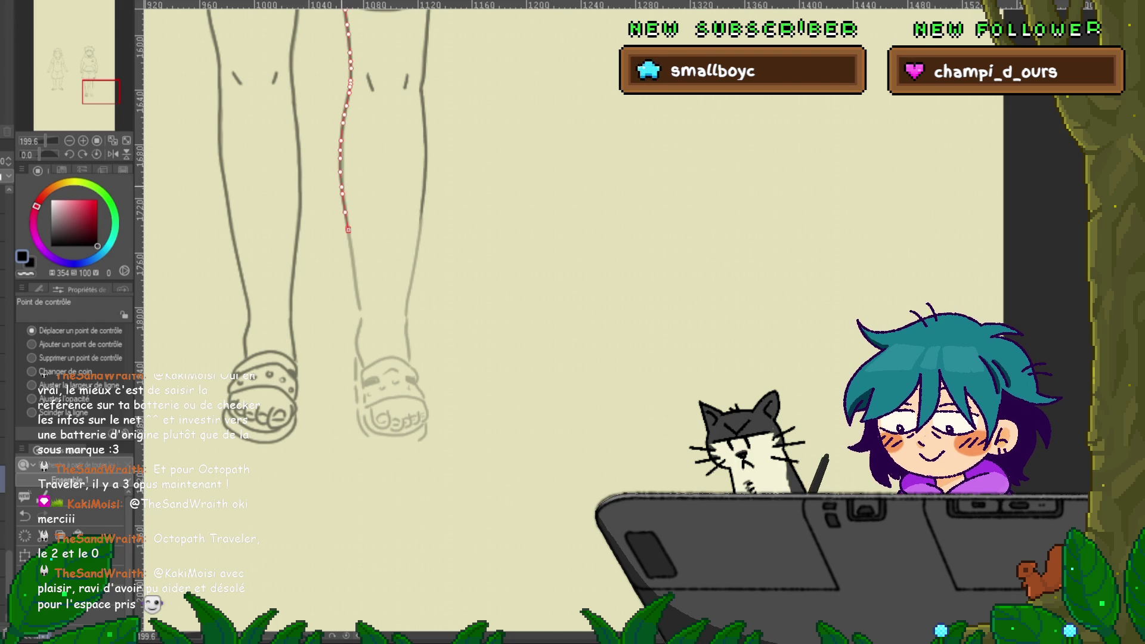
key("ctrl+d")
key("p")
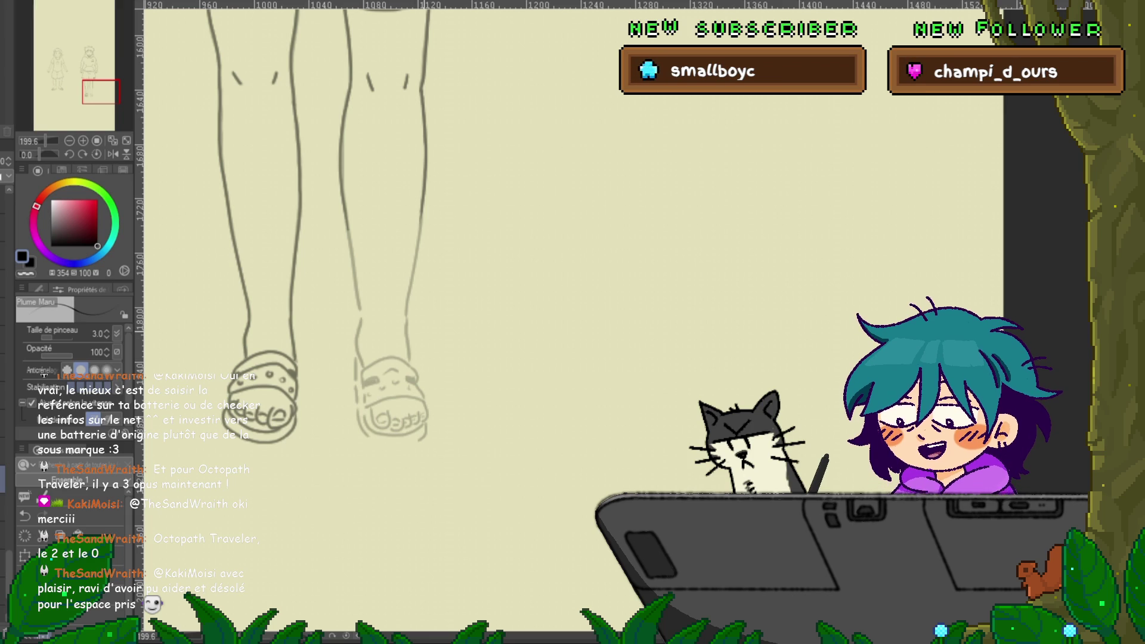
Step: Ink the right leg's line near the sandal, checking the feet, legs and shorts
scroll(572, 322, "down", 2)
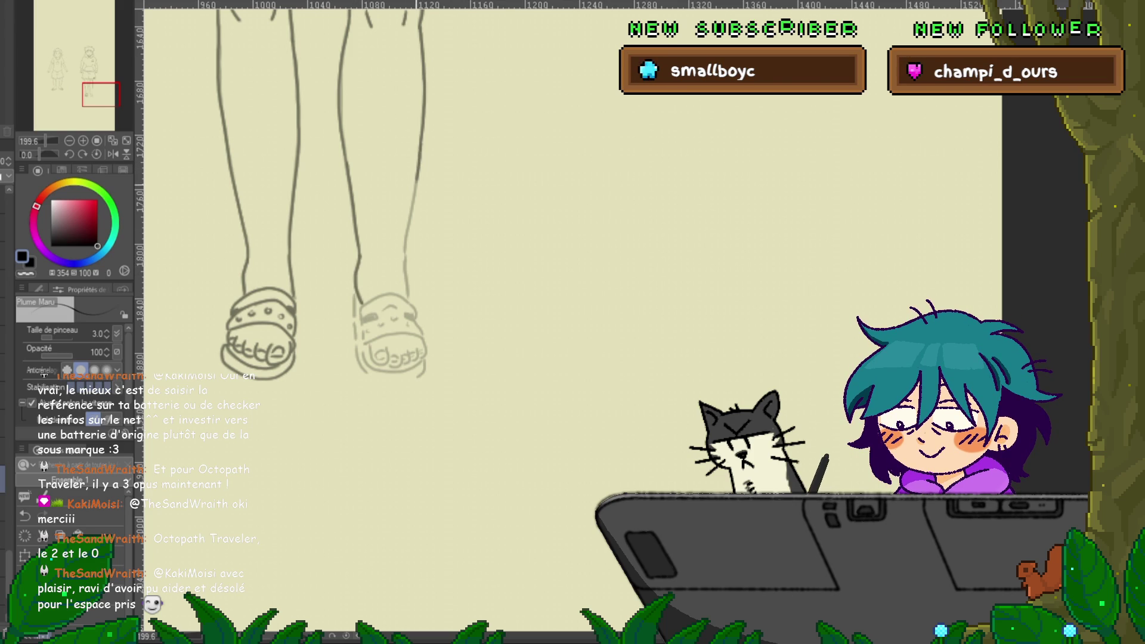
left_click_drag(417, 189, 409, 204)
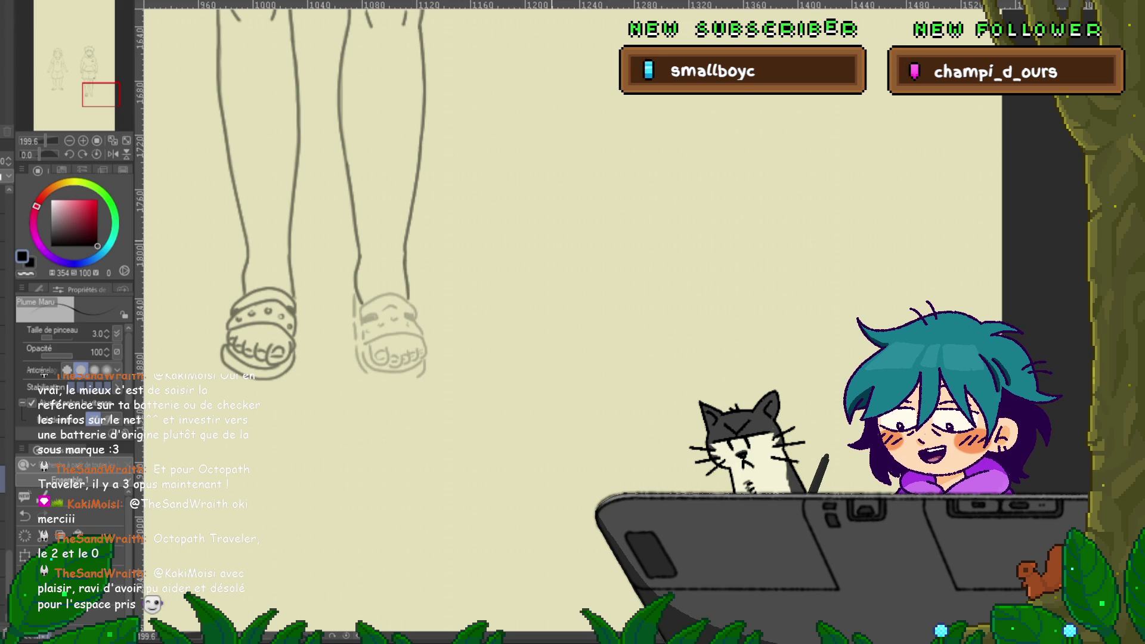
scroll(322, 197, "down", 2)
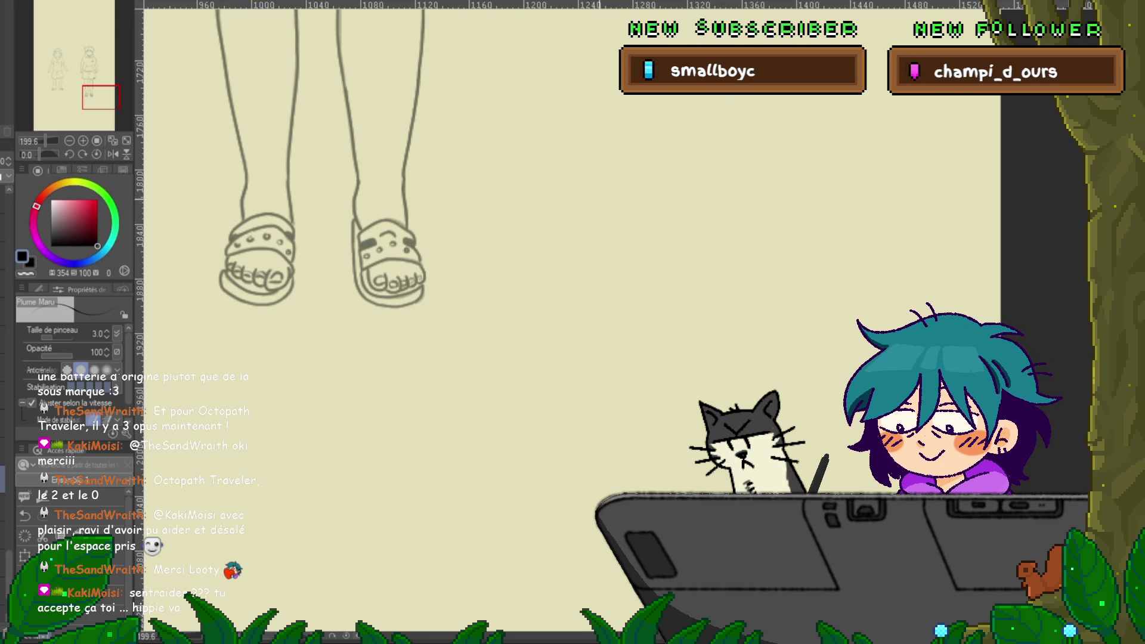
left_click_drag(358, 238, 414, 566)
Step: Pan the canvas up from the shorts to the boy's face and MIKAN hoodie
left_click_drag(382, 120, 391, 441)
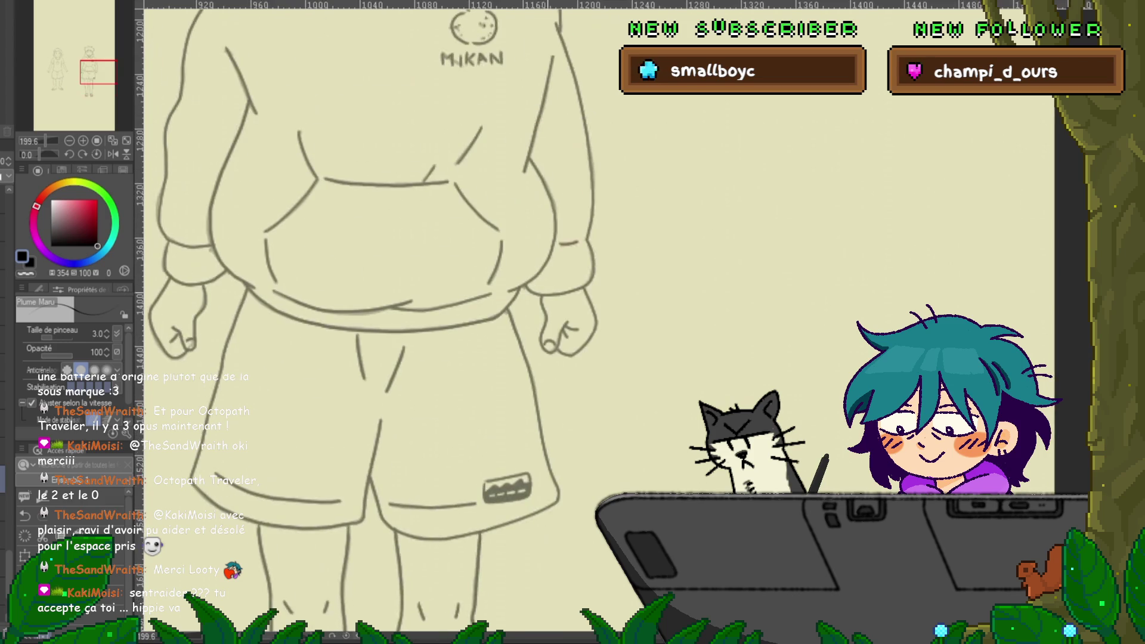
left_click_drag(382, 178, 388, 358)
left_click_drag(381, 179, 393, 384)
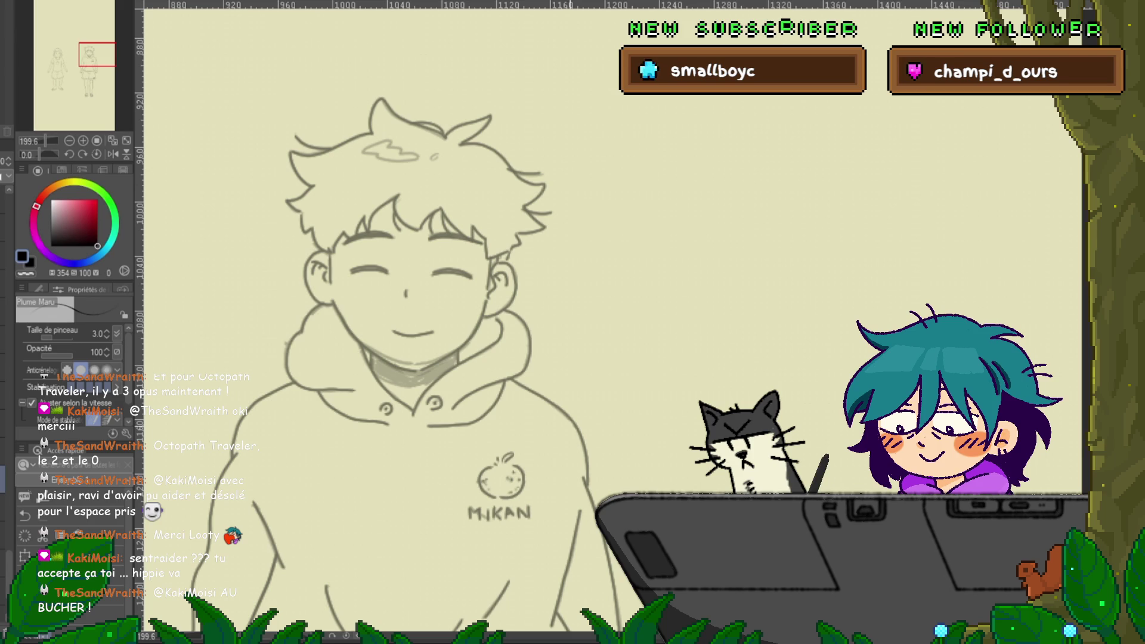
left_click_drag(418, 298, 427, 321)
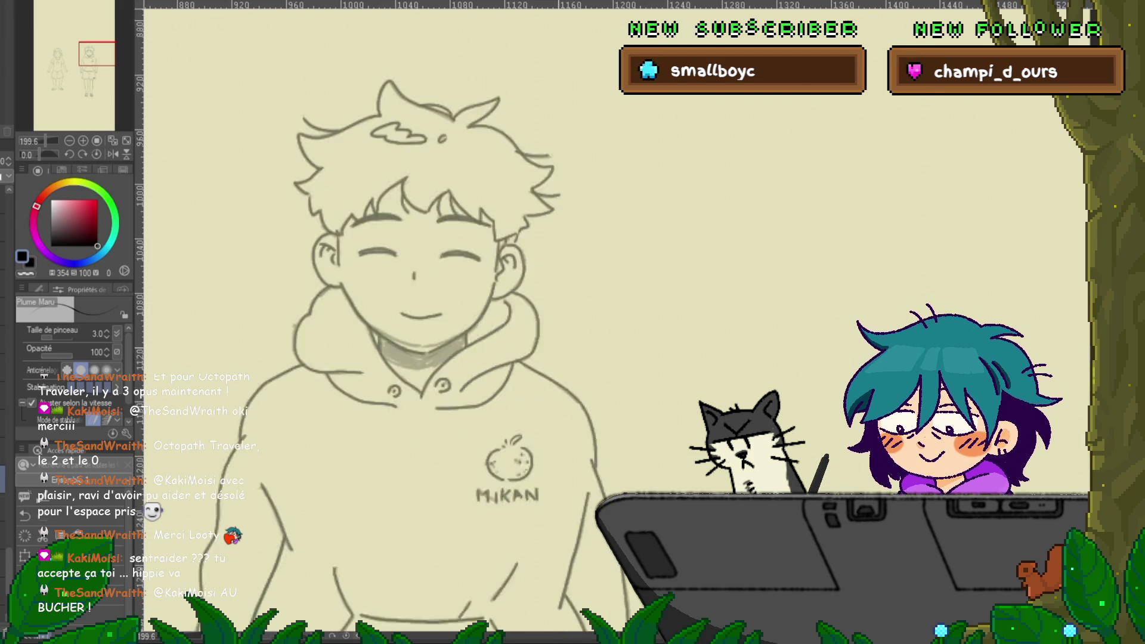
scroll(403, 316, "down", 3)
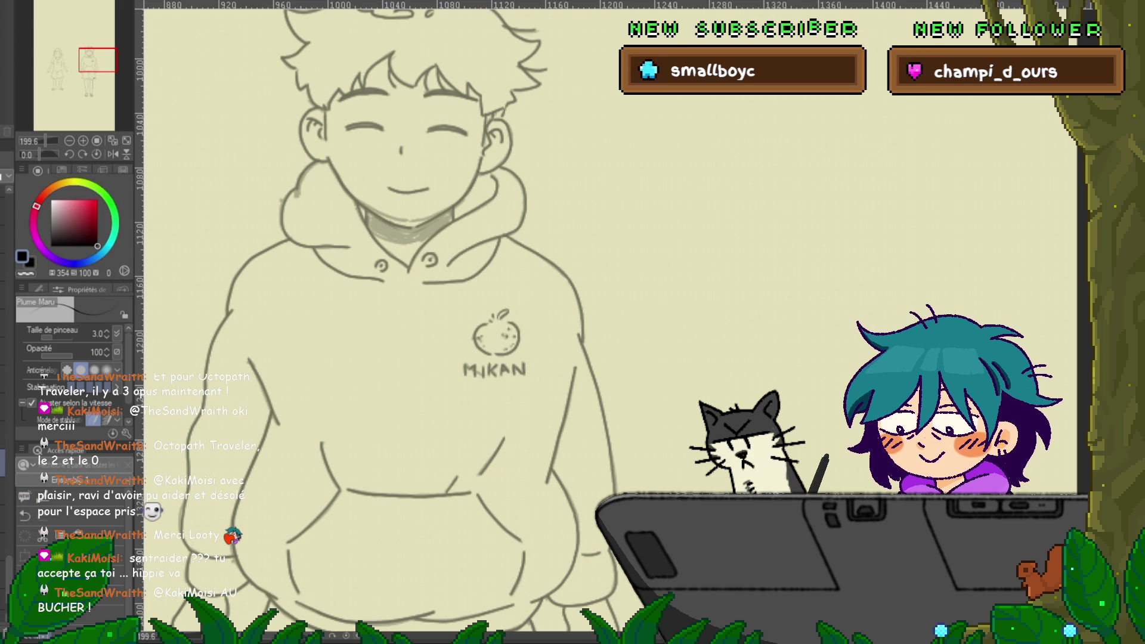
Step: Undo the neck shading, hide the rough sketch, and repaint the grey shadow under the chin
key("ctrl+z")
key("ctrl+z")
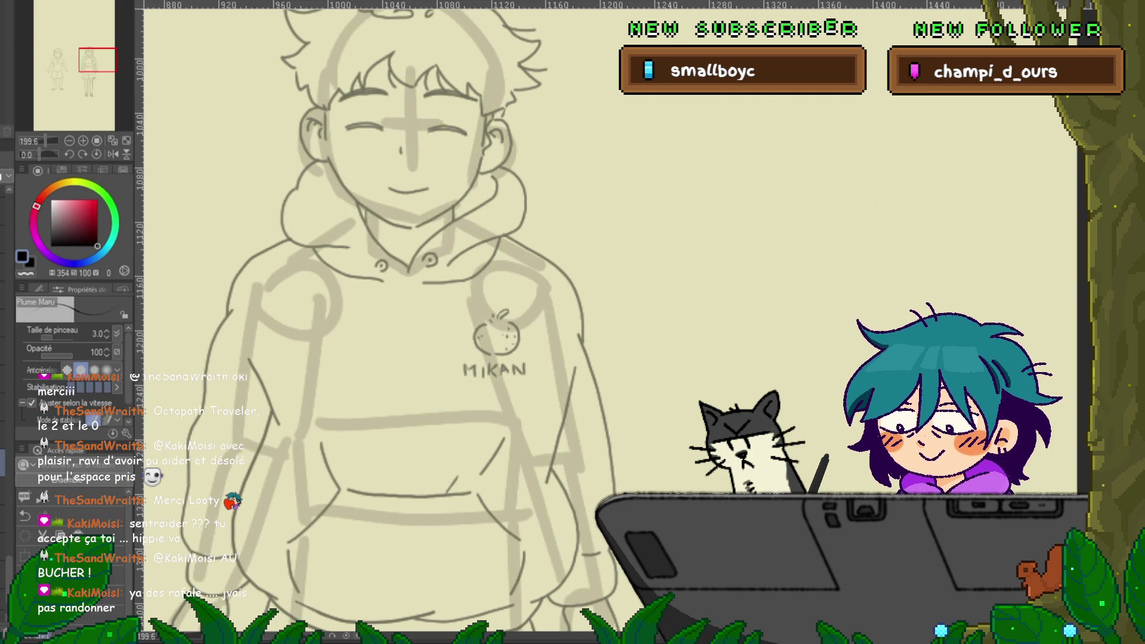
key("ctrl+y")
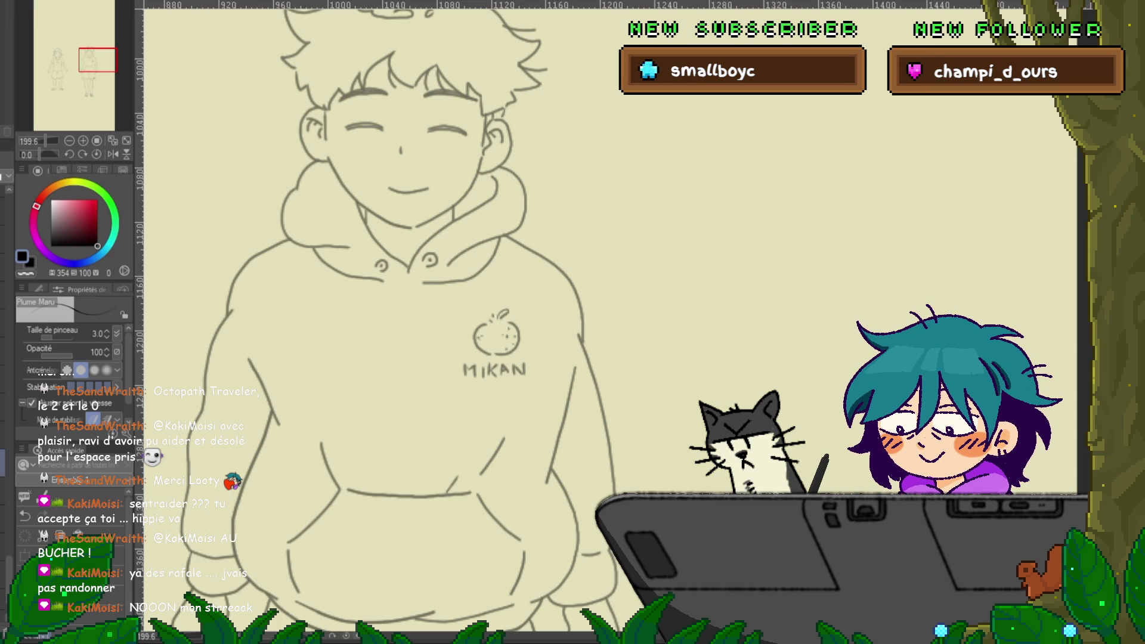
left_click_drag(367, 214, 450, 236)
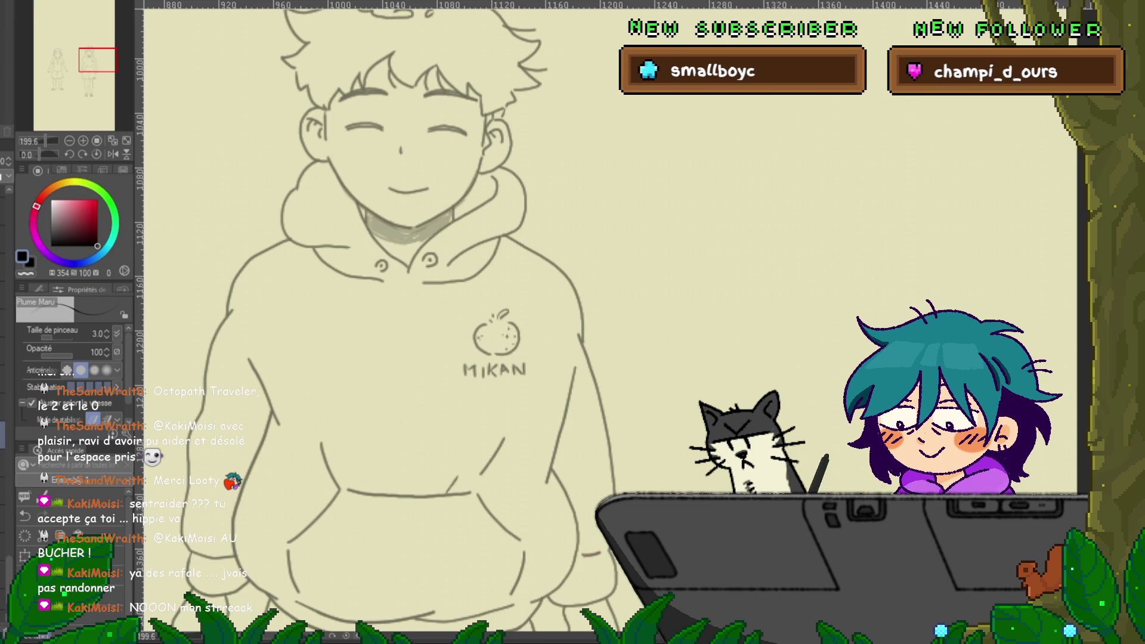
key("y")
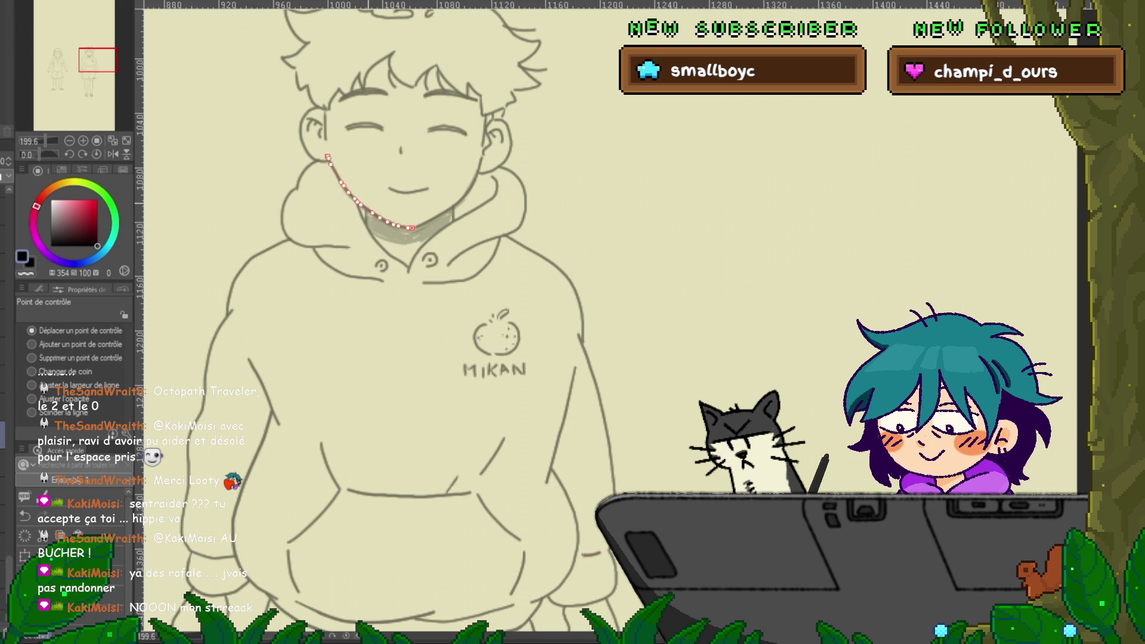
Step: Delete the jaw-and-neck line, restore it with undo, and reselect it
mouse_move(382, 239)
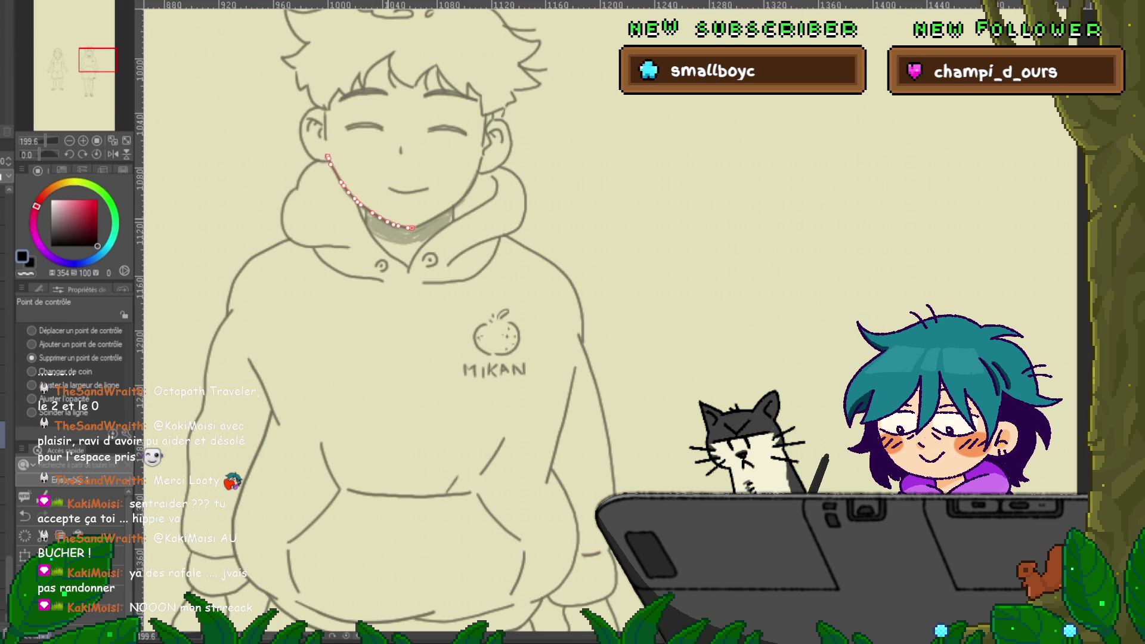
left_click(370, 211)
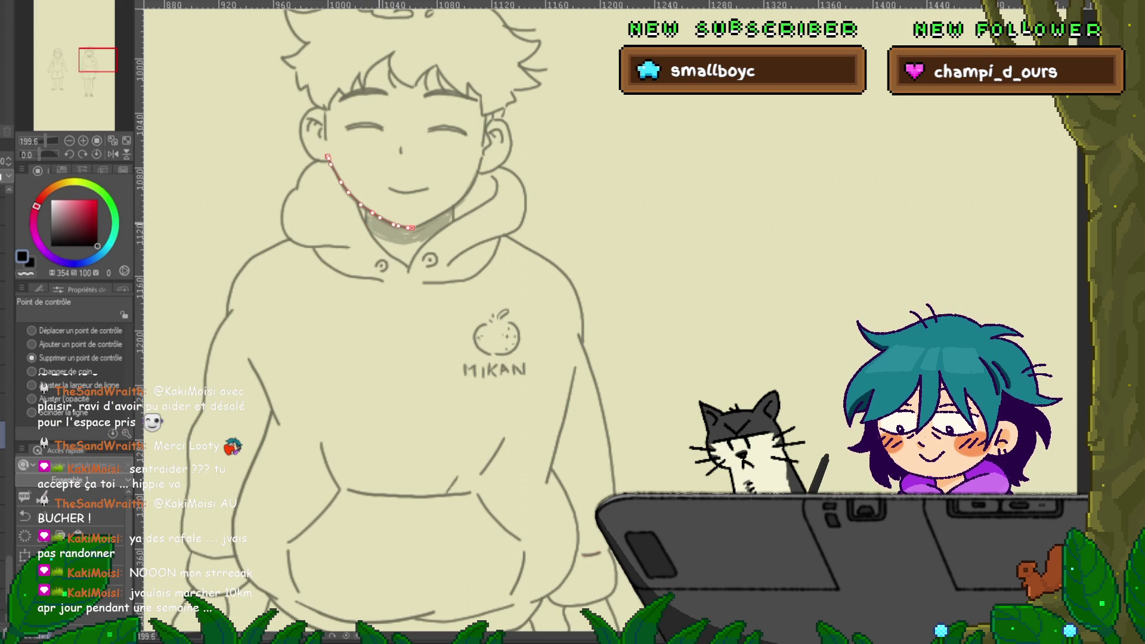
key("Delete")
key("ctrl+z")
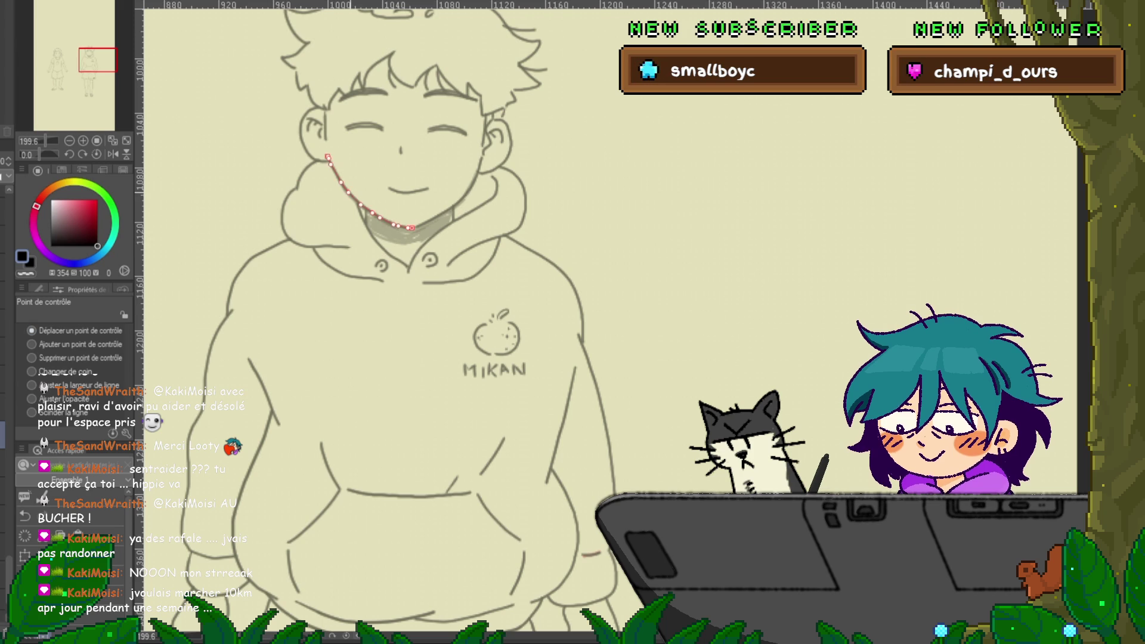
key("ctrl+d")
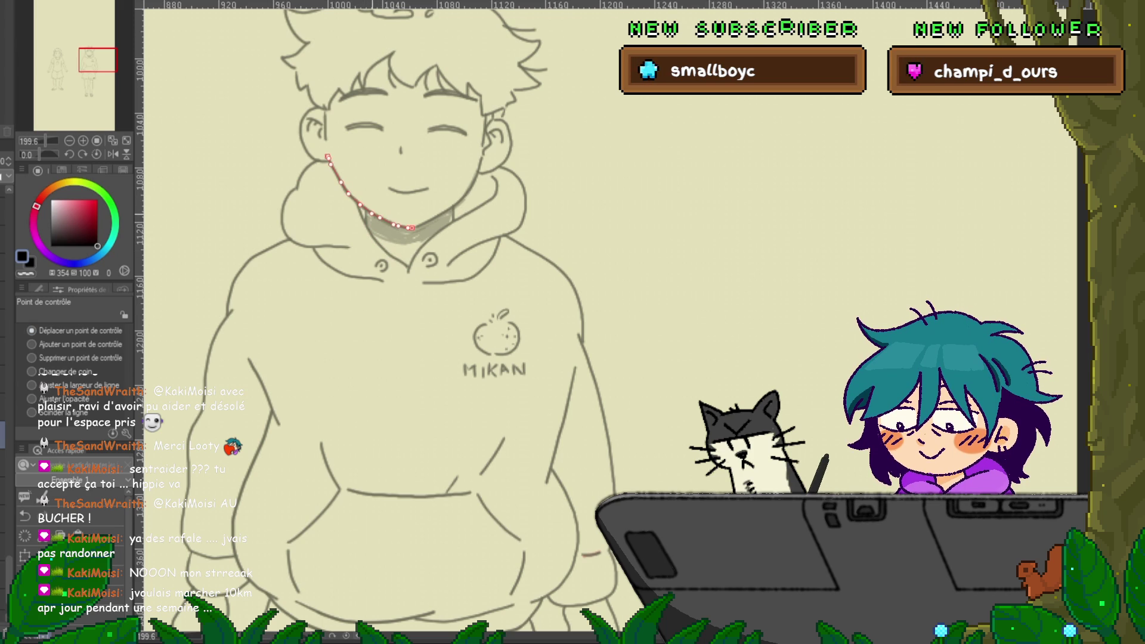
key("ctrl+d")
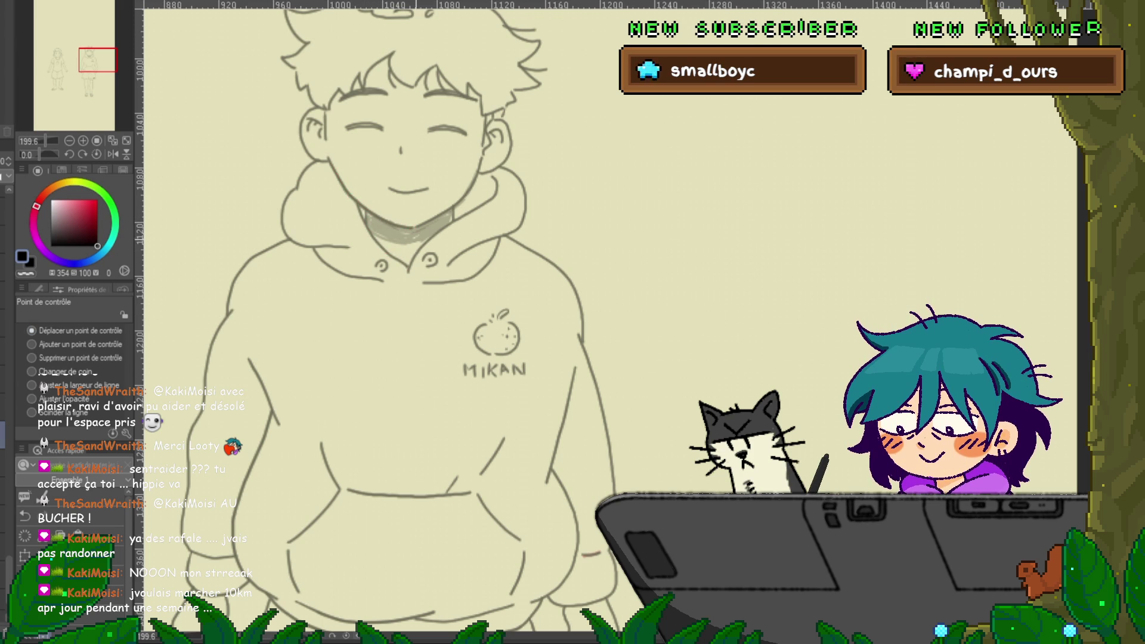
left_click(370, 212)
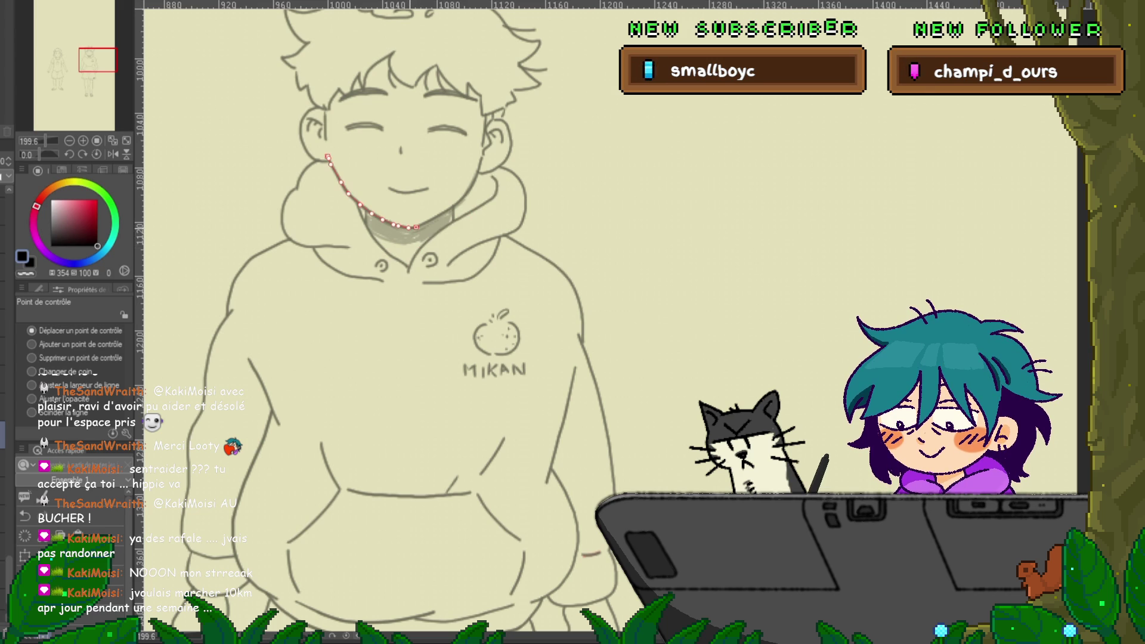
Step: Delete the hood-edge line running down to the chest and select the hood's right outline
left_click(453, 222)
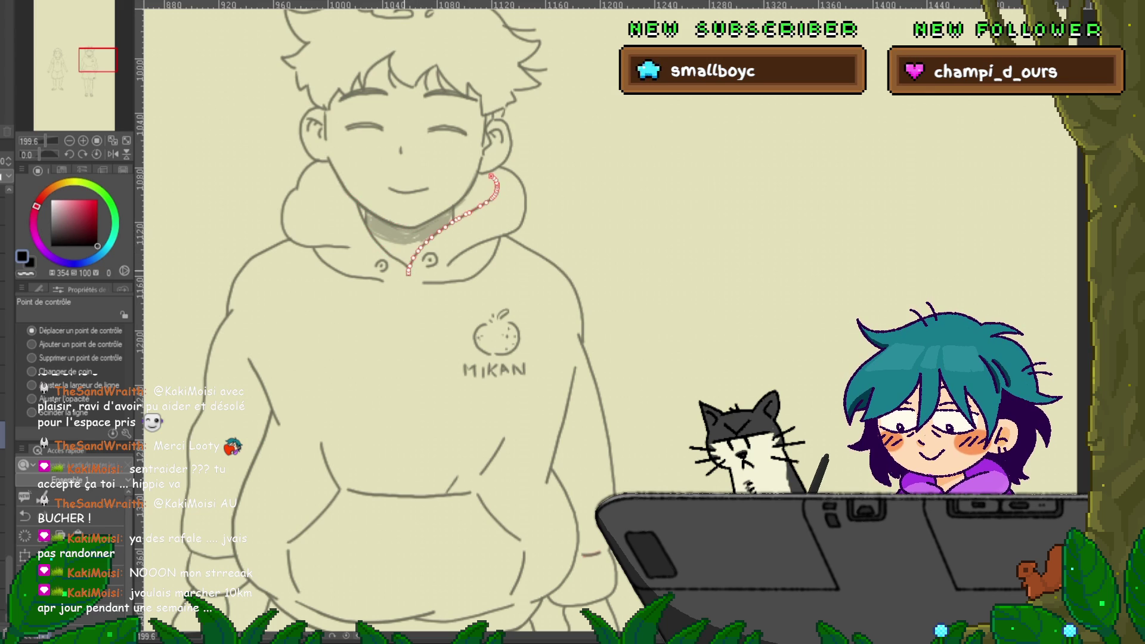
key("Delete")
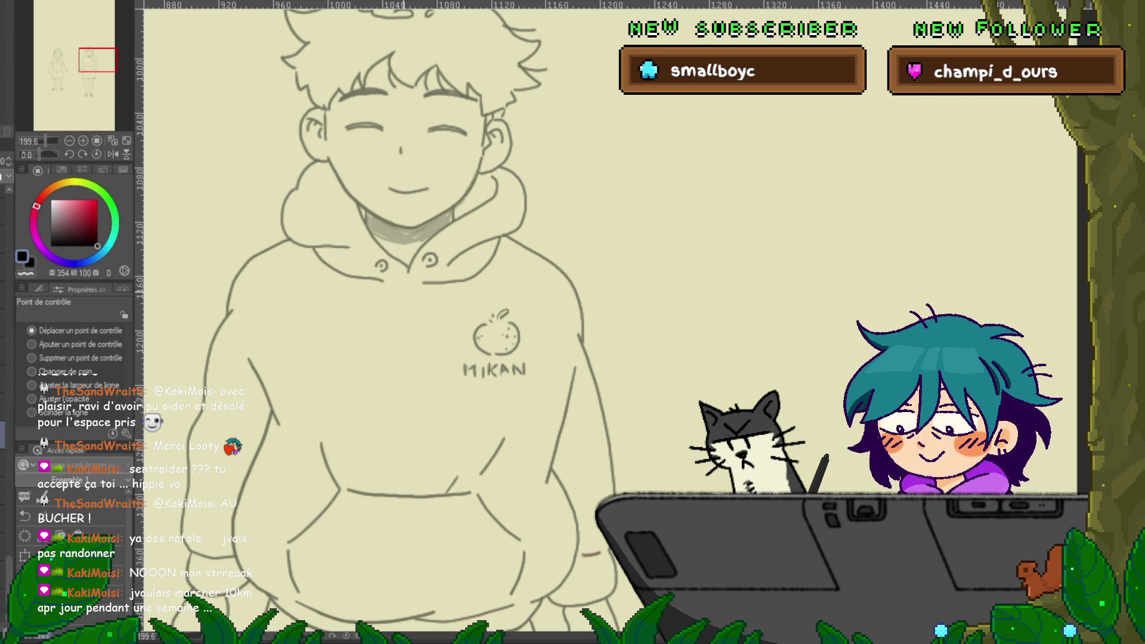
left_click(525, 203)
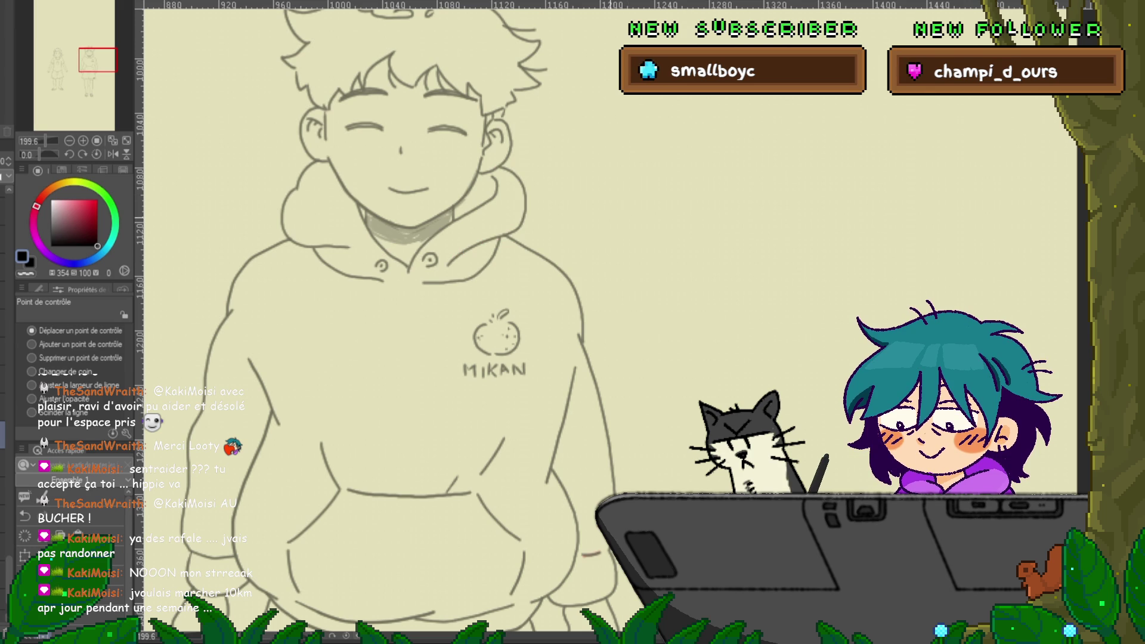
scroll(439, 316, "up", 2)
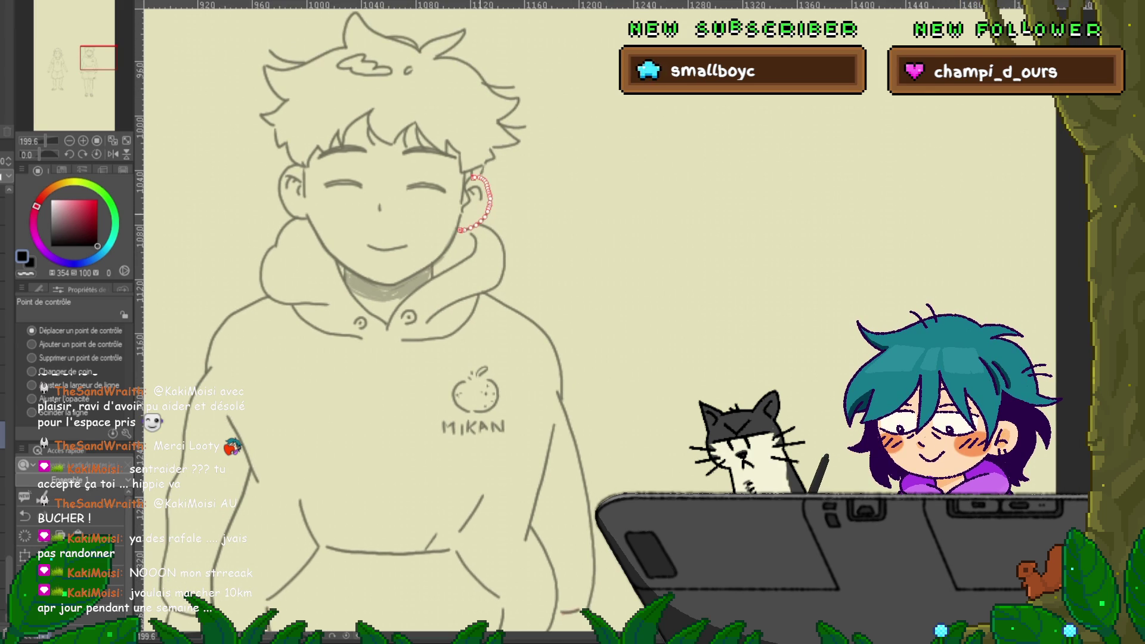
Step: Set the Control Point tool to 'Supprimer un point de contrôle' and remove excess ear points
left_click(31, 358)
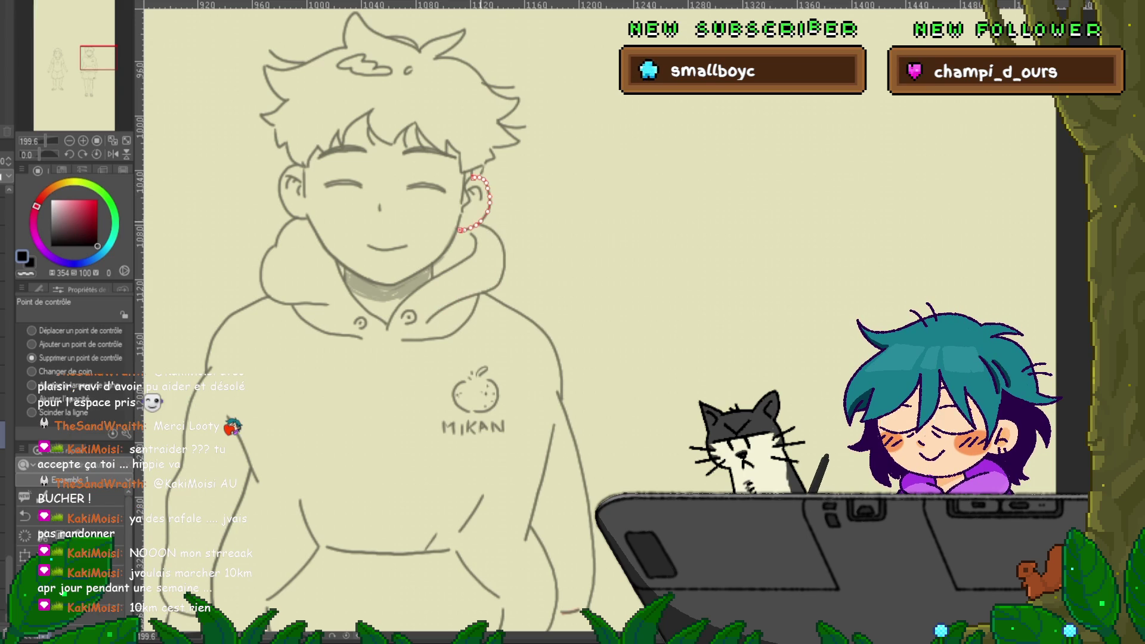
left_click(31, 331)
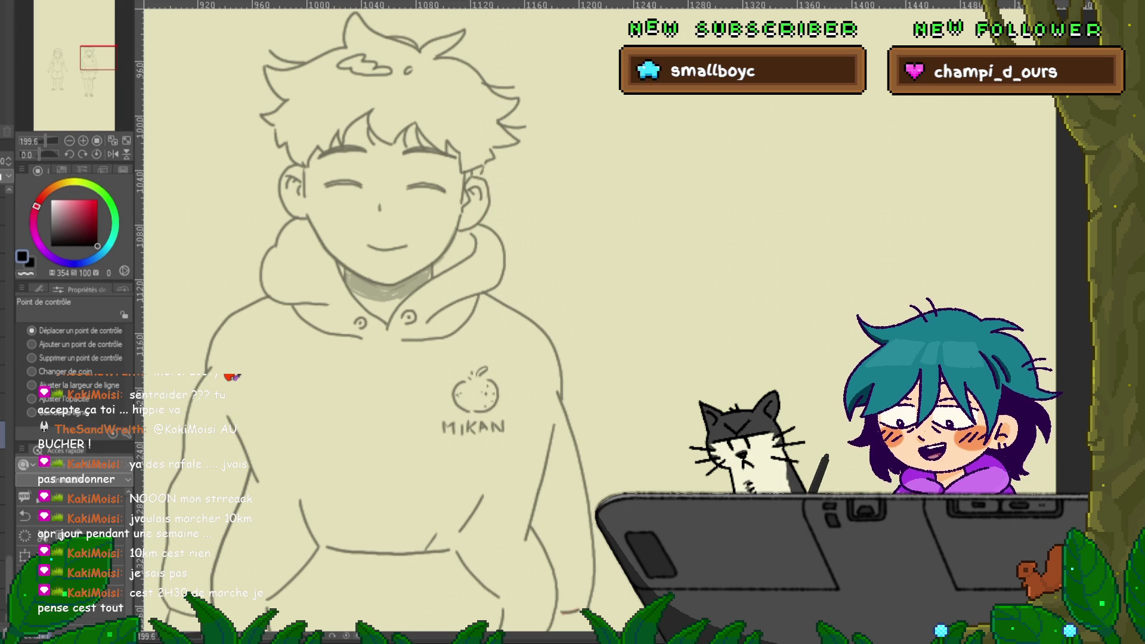
left_click(32, 358)
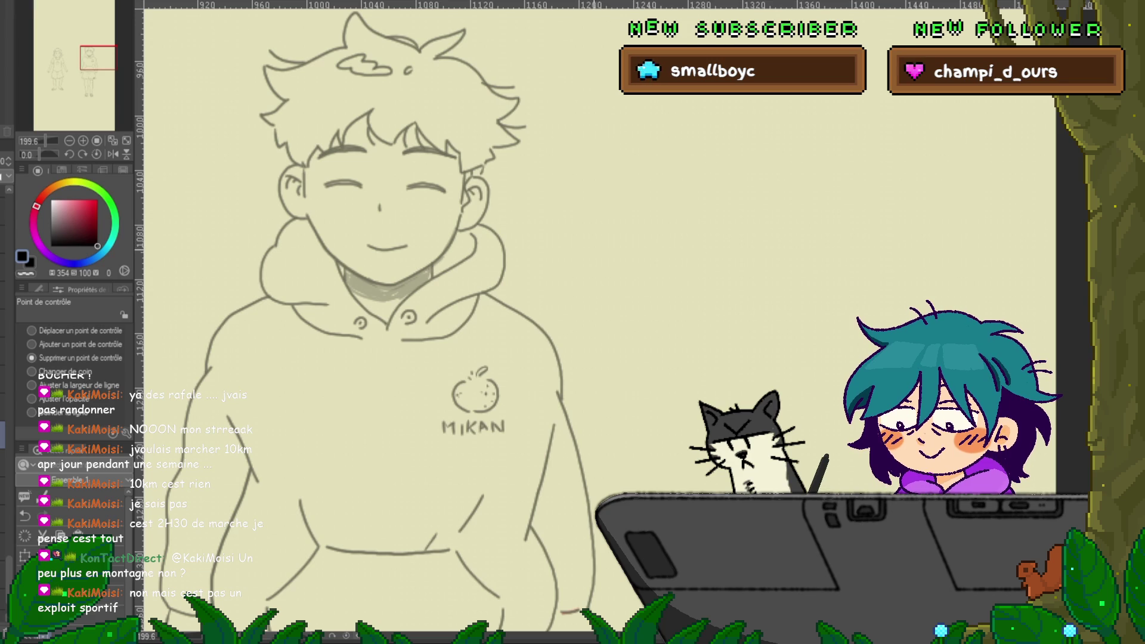
left_click_drag(382, 298, 447, 379)
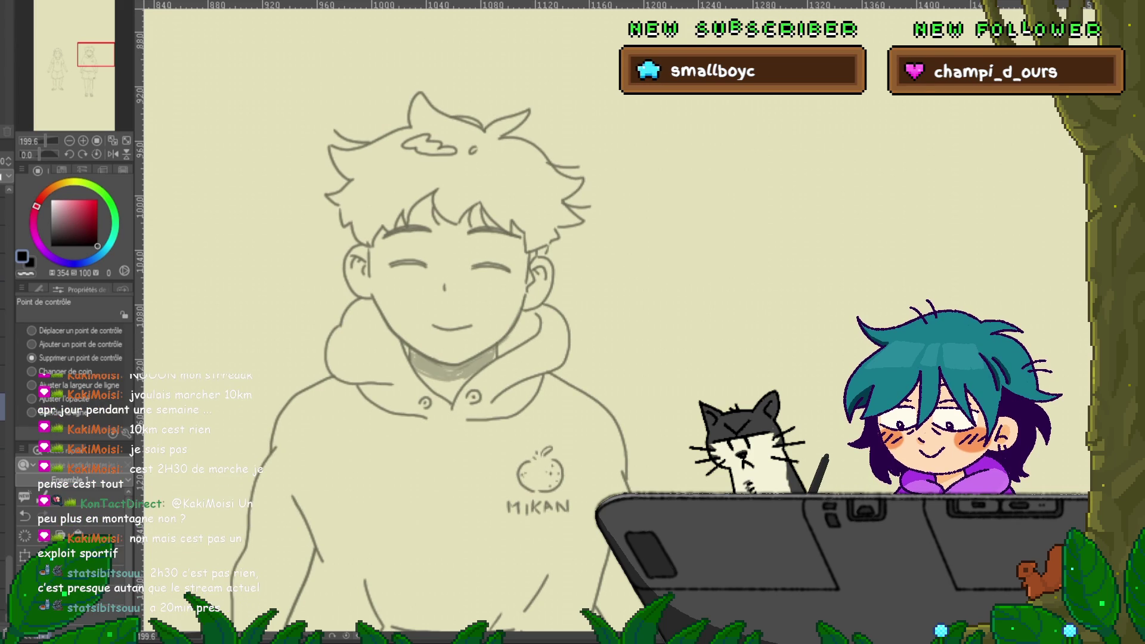
key("p")
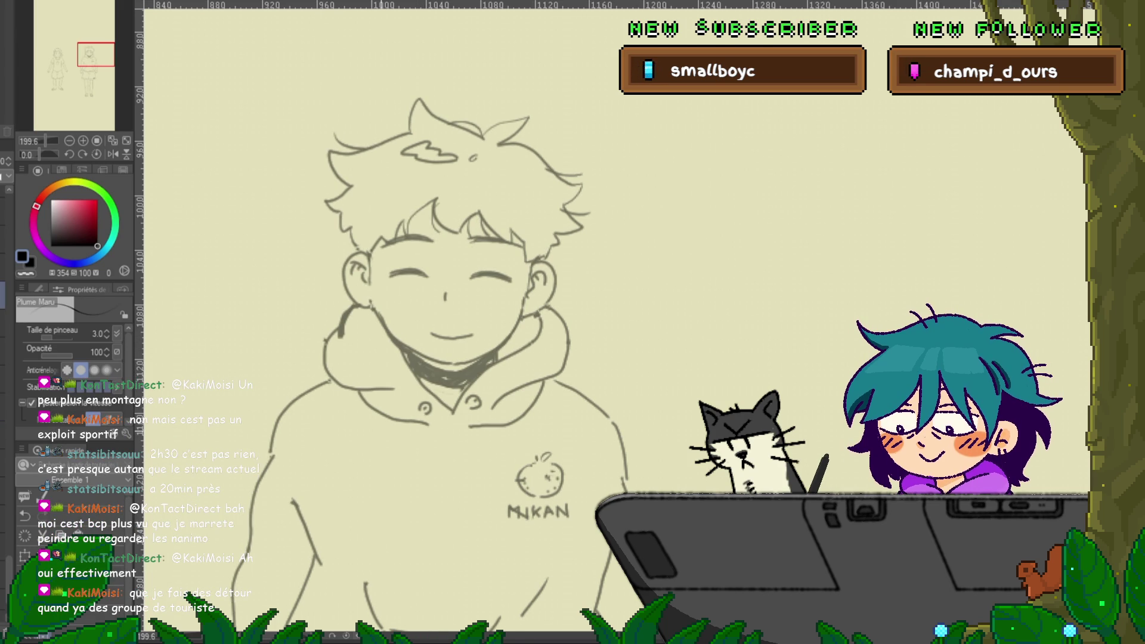
Step: Undo the grey shading inside the hoodie collar to leave a clean neckline
key("ctrl+z")
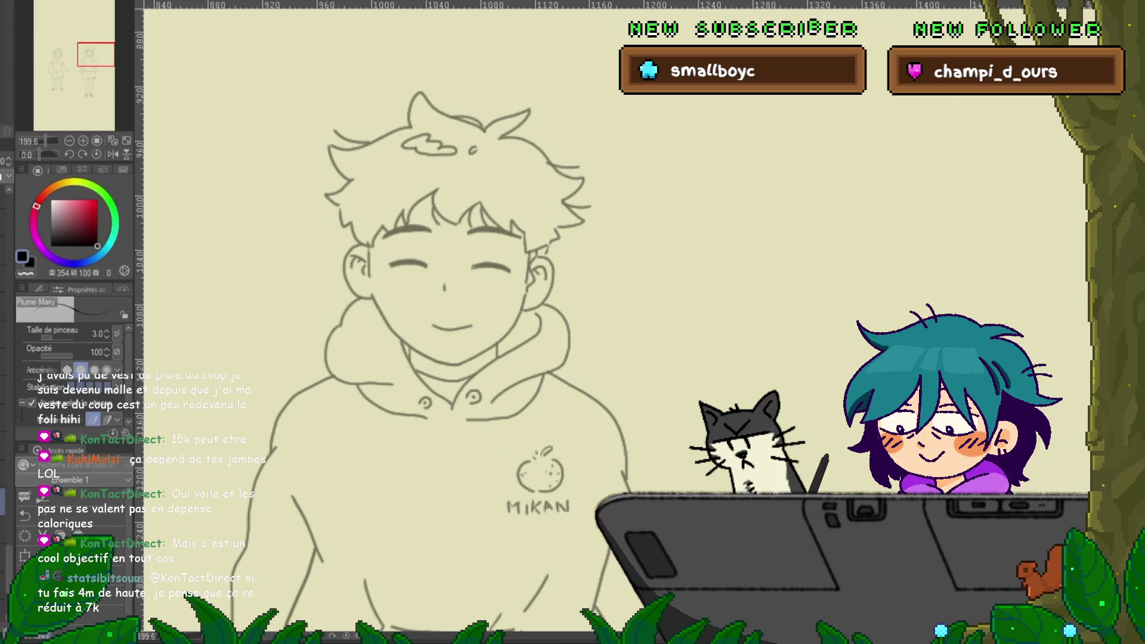
Step: Scroll up from the hoodie pocket to the boy's face and hood, then test a pen stroke beside it
scroll(418, 322, "down", 10)
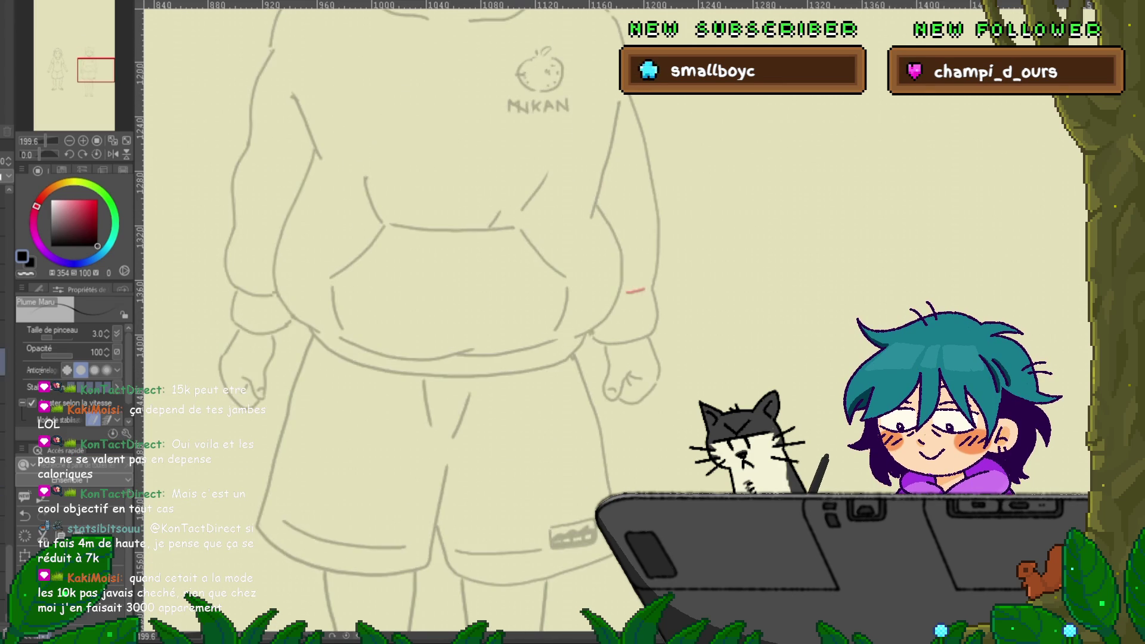
scroll(418, 322, "up", 5)
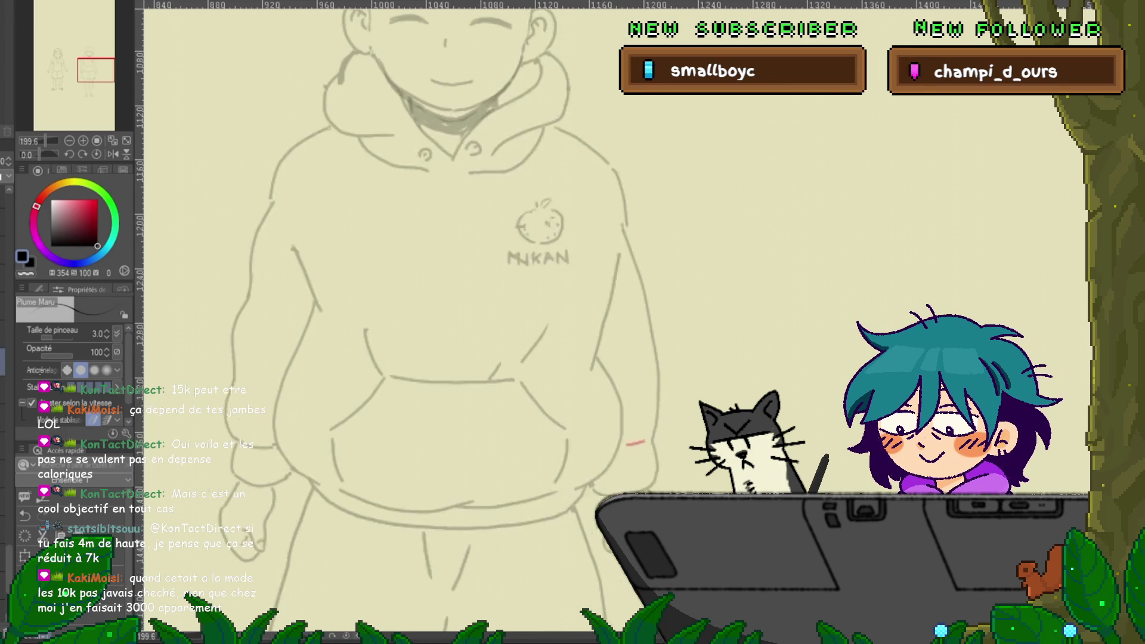
scroll(417, 322, "up", 2)
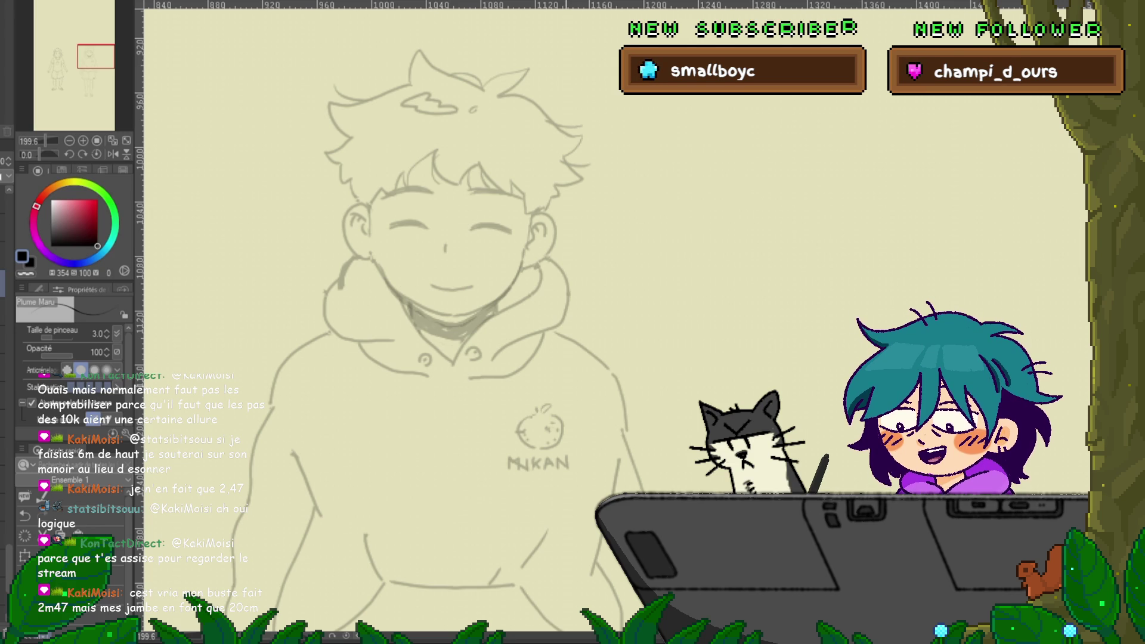
mouse_move(574, 251)
left_mouse_down()
mouse_move(585, 206)
mouse_move(626, 276)
left_mouse_up()
key("ctrl+z")
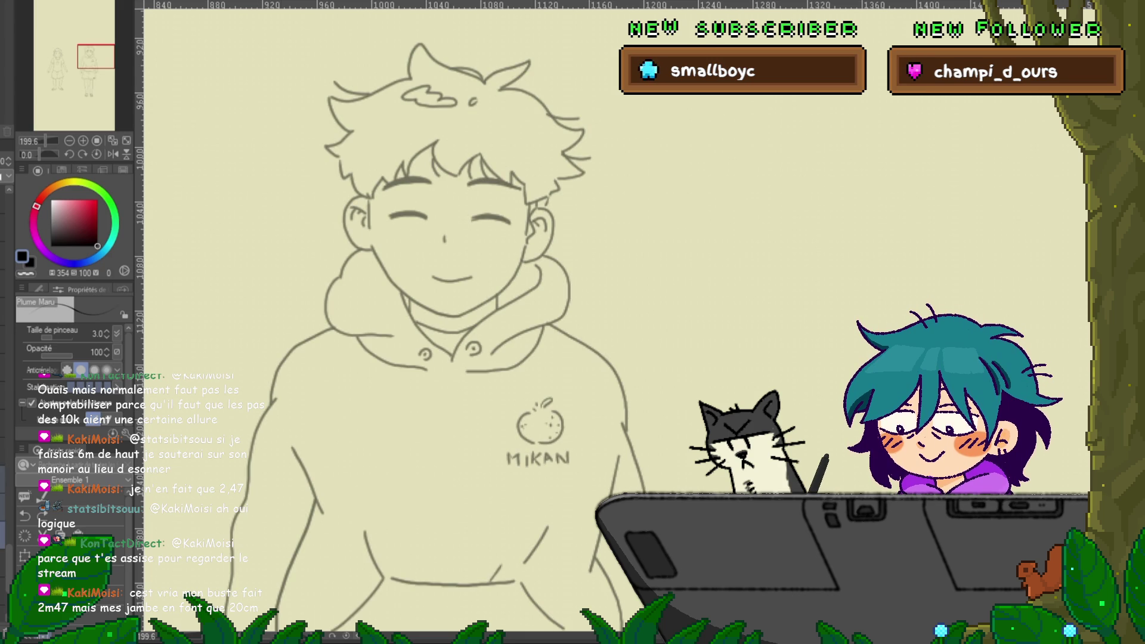
key("ctrl+z")
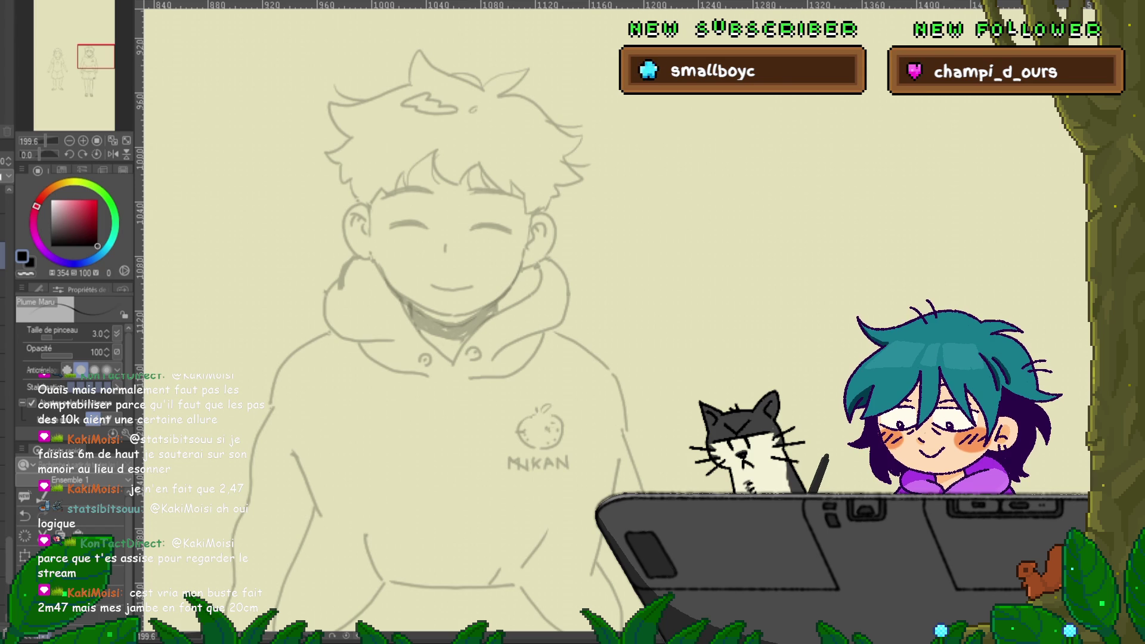
key("ctrl+y")
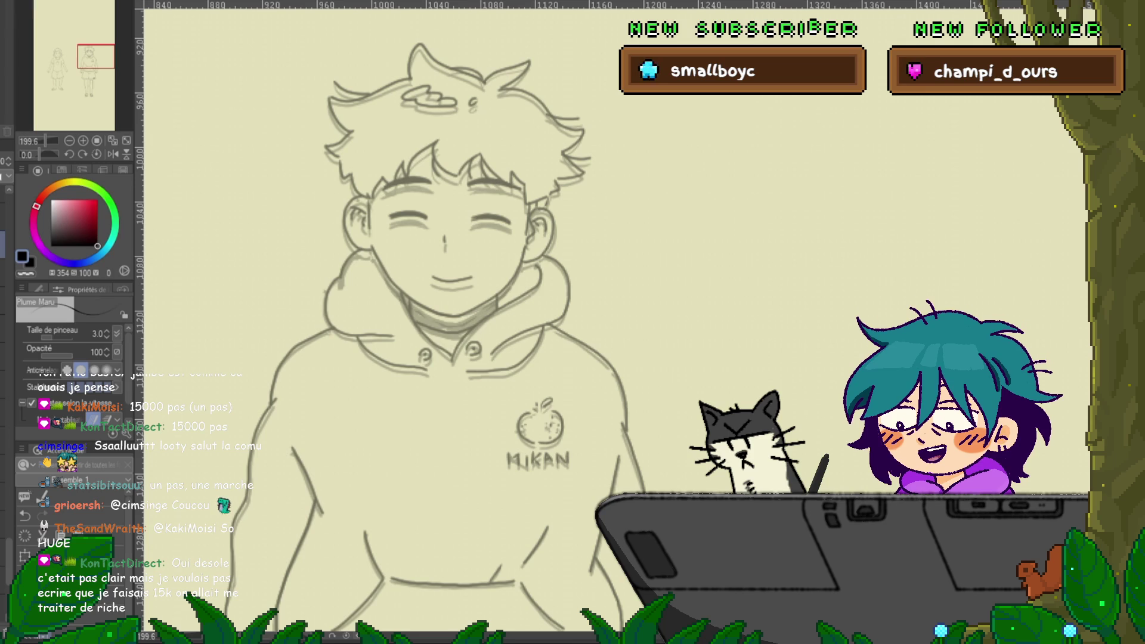
Step: Scroll down the canvas over the boy's inked hair, face, hood and MIKAN apple logo
scroll(441, 322, "down", 1)
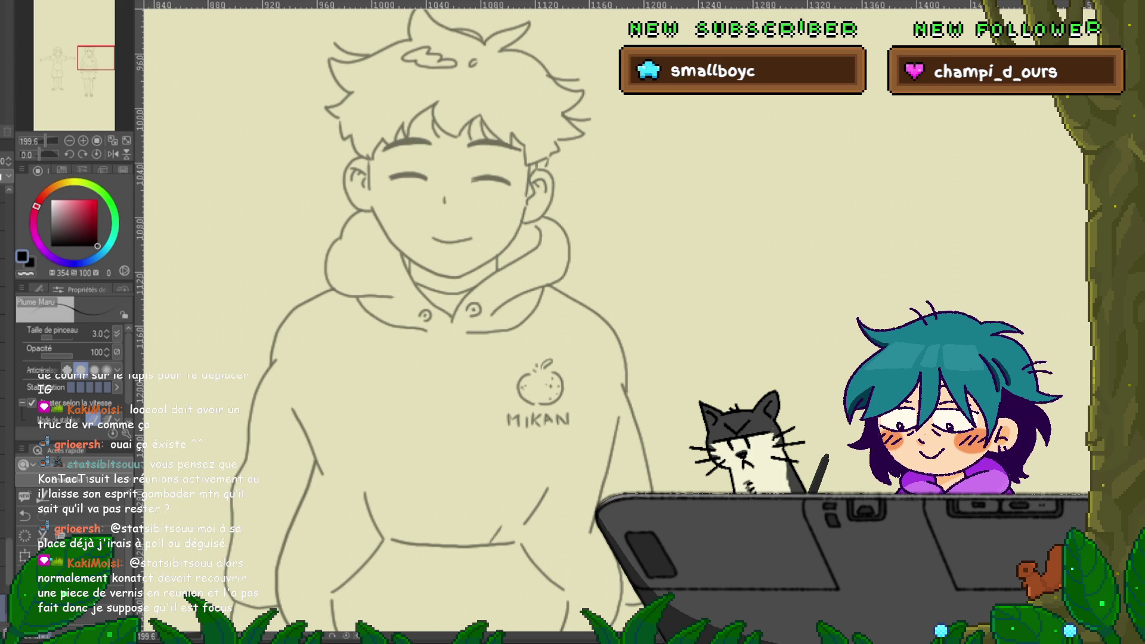
Step: Scroll down past the boy's inked figure, from tousled hair to sandals
scroll(513, 322, "down", 3)
scroll(513, 322, "down", 1)
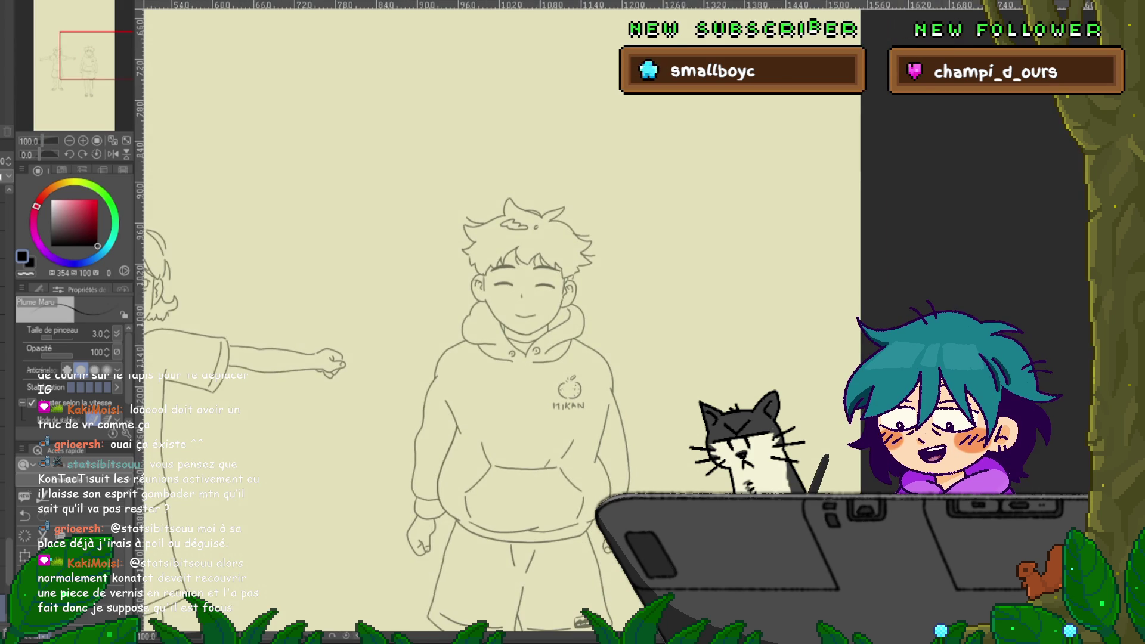
scroll(501, 322, "left", 3)
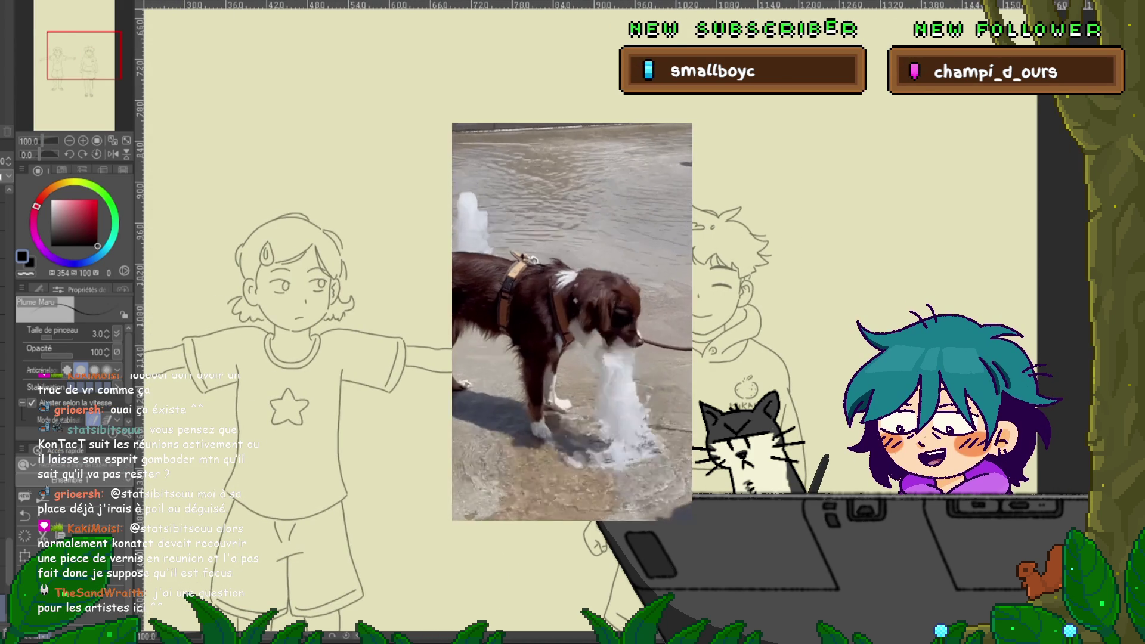
key("ctrl+z")
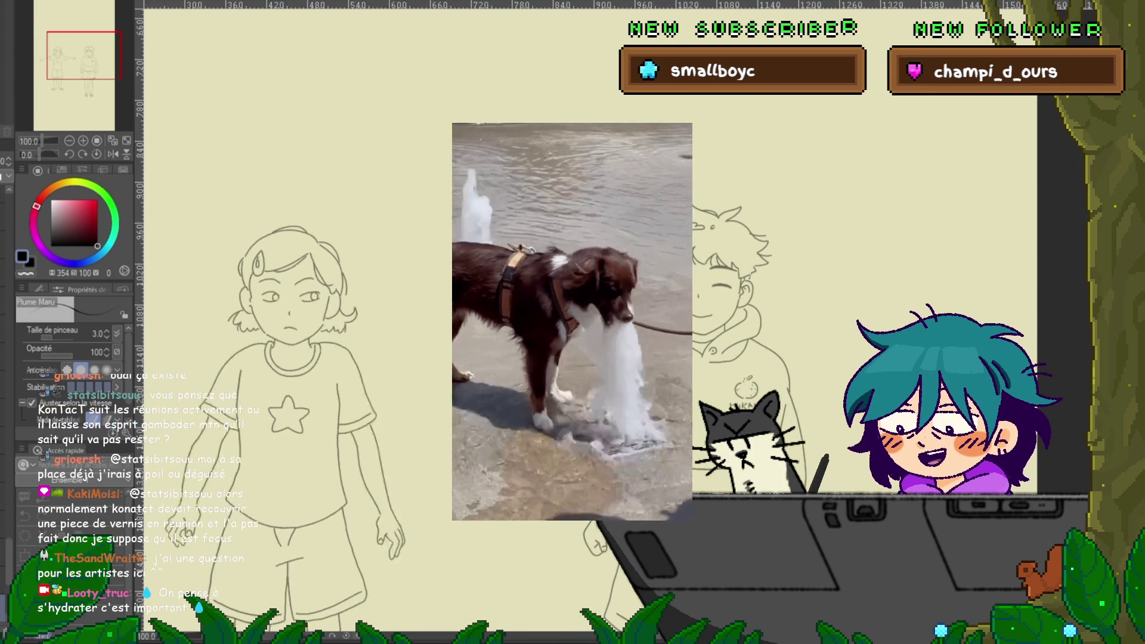
key("ctrl+y")
key("ctrl+y")
key("ctrl+y")
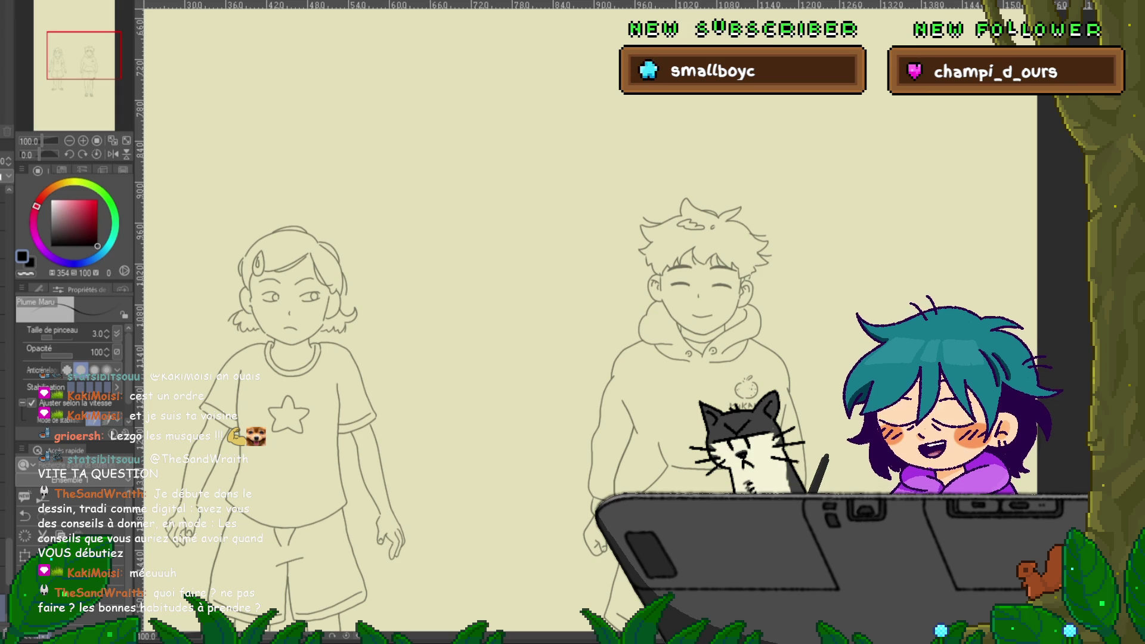
key("ctrl+z")
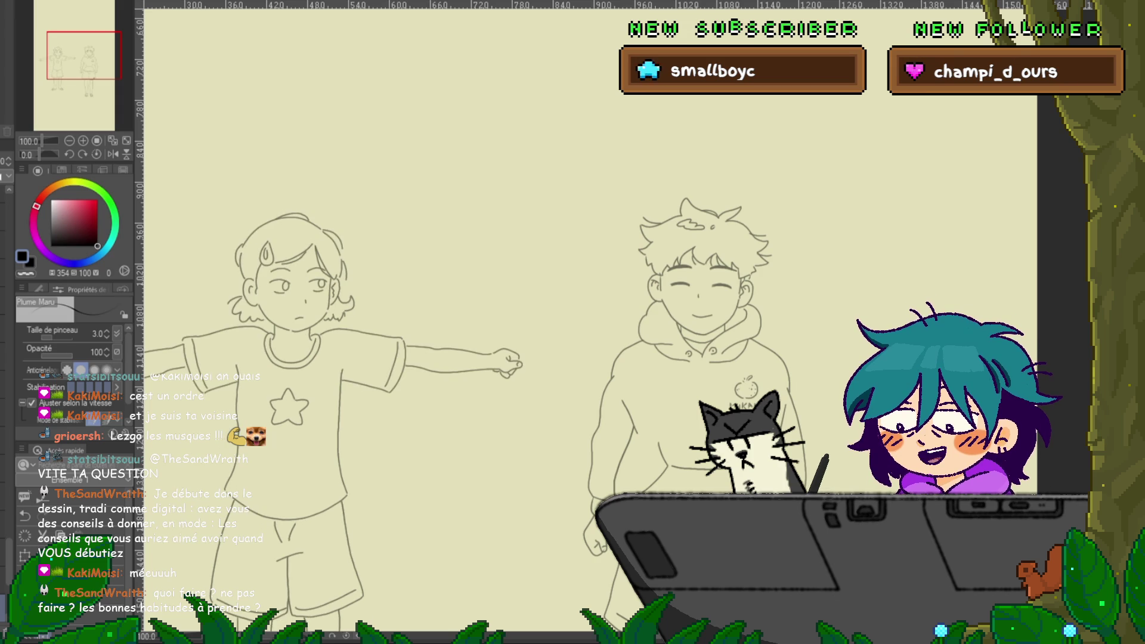